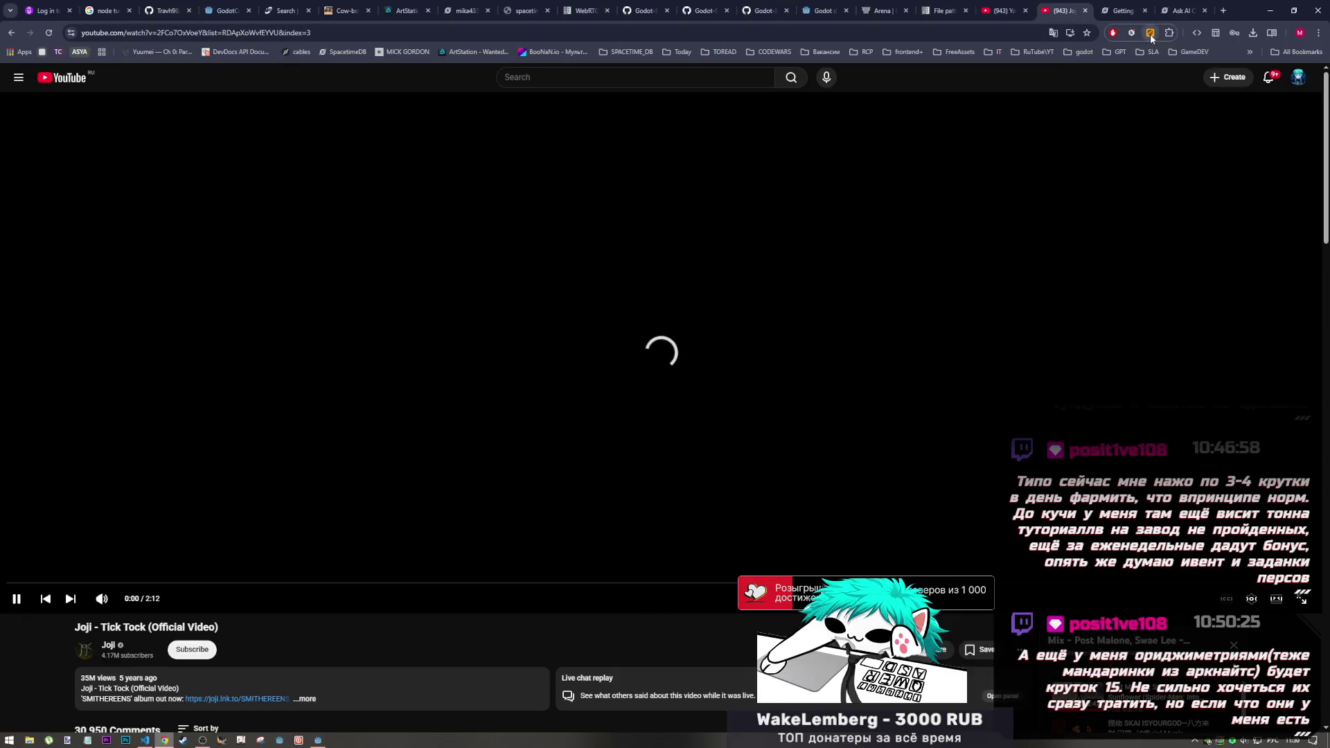
# Step: Connect the VPN through the France server and reload the Tick Tock YouTube video
pyautogui.click(1150, 35)
pyautogui.click(1070, 295)
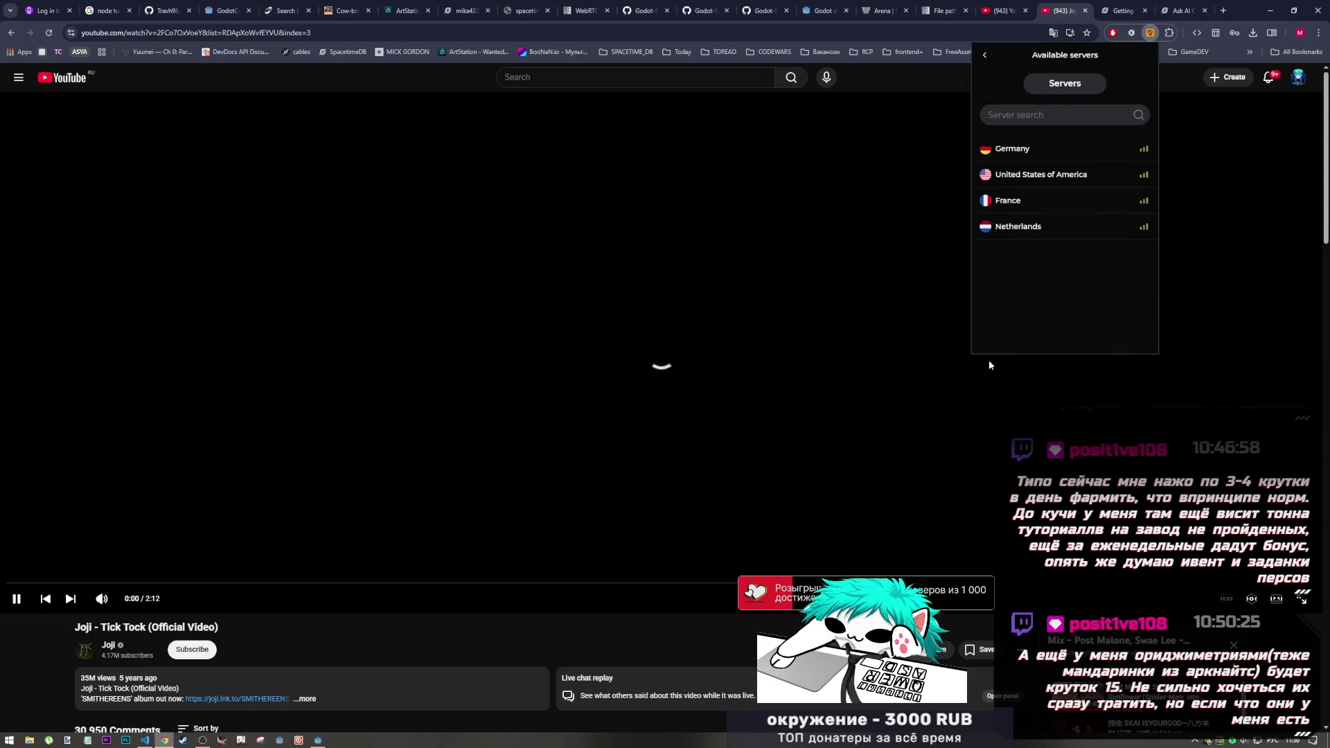
pyautogui.click(1069, 210)
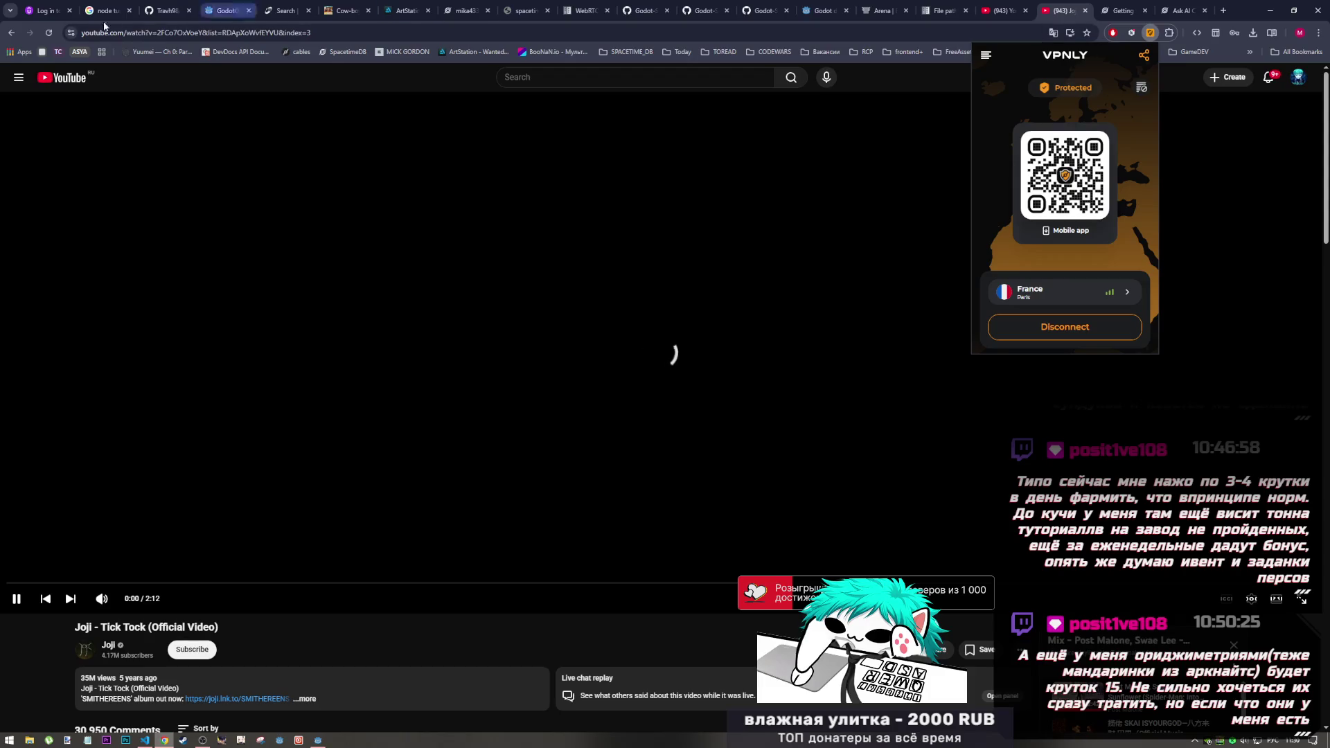
pyautogui.click(49, 32)
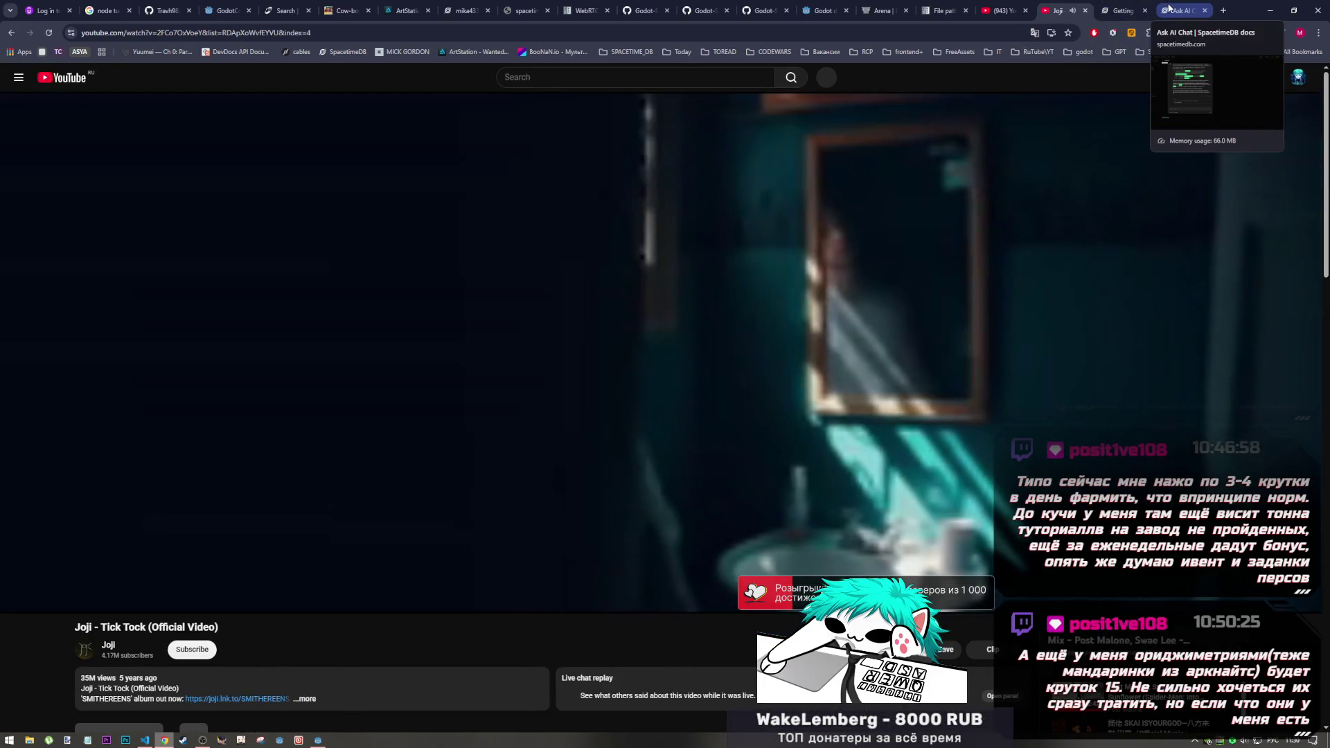
pyautogui.click(1169, 8)
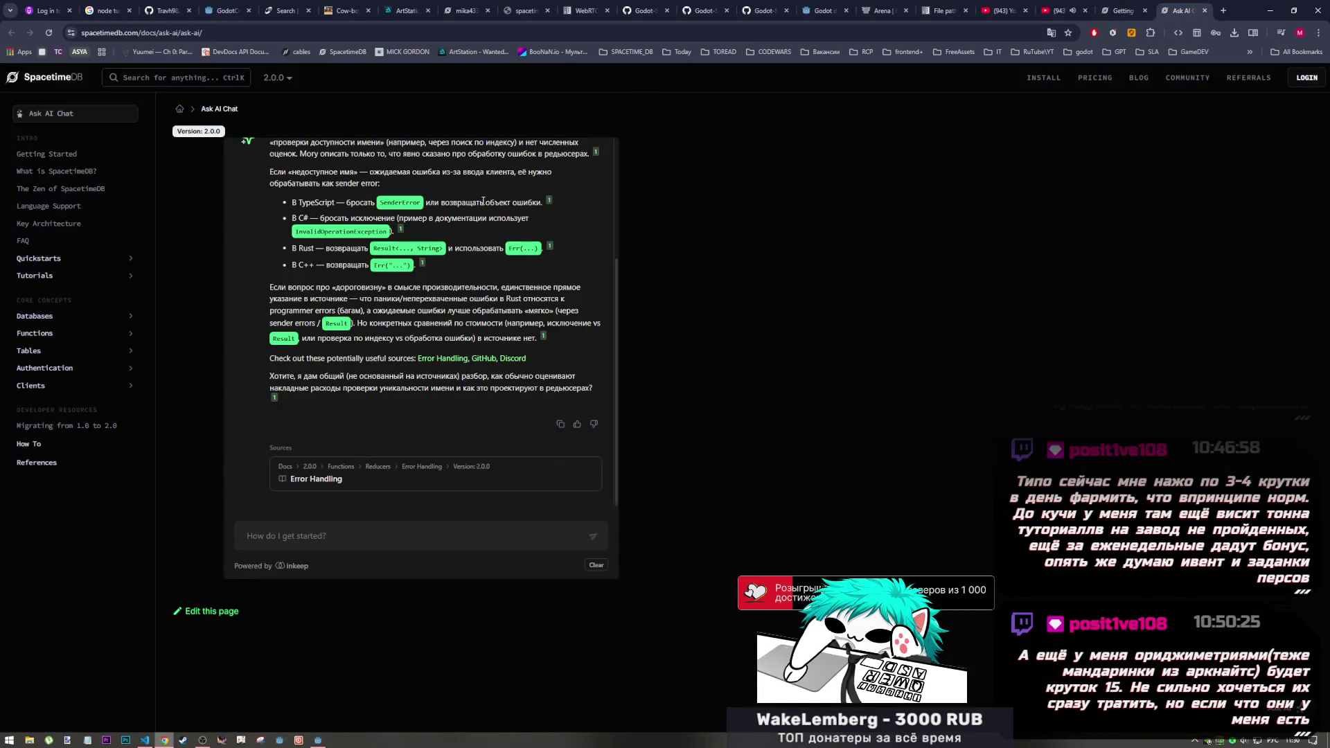
# Step: Read the Ask AI answer and skim its cited Error Handling docs source
pyautogui.scroll(3, 434, 318)
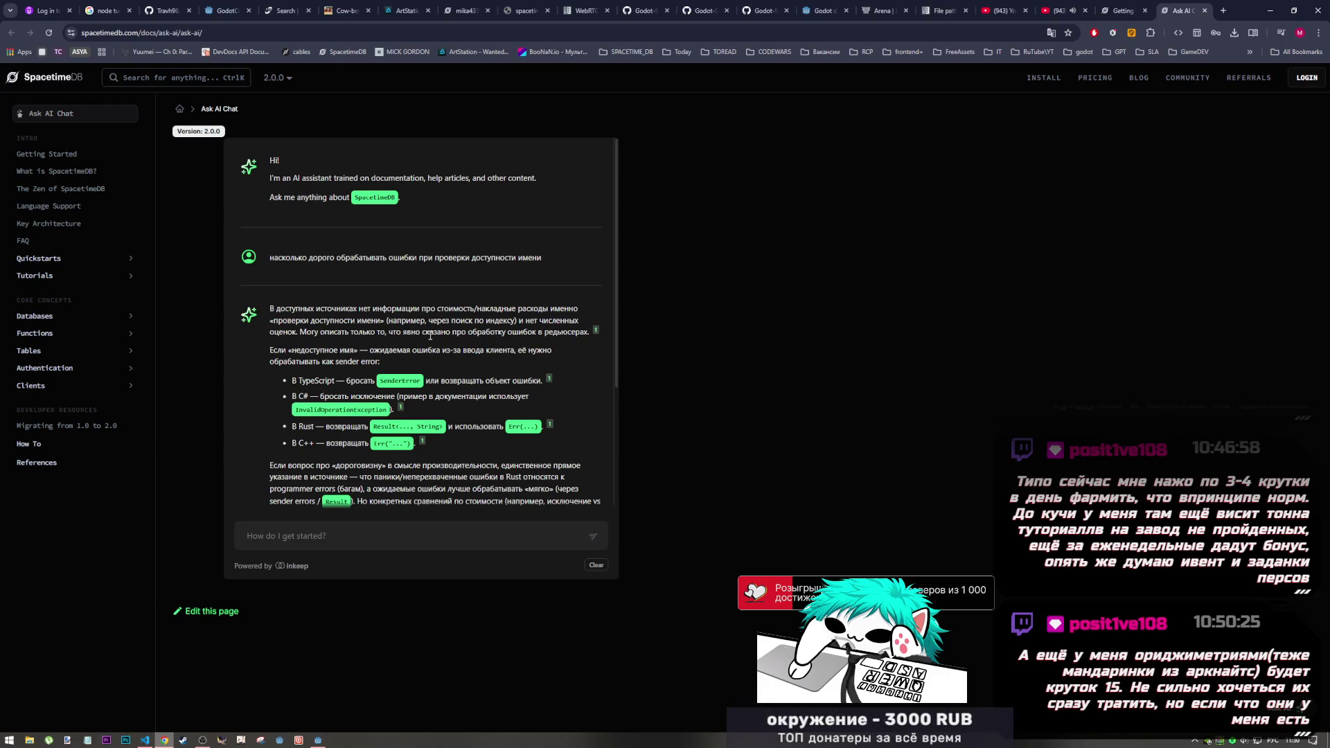
pyautogui.scroll(-2, 538, 361)
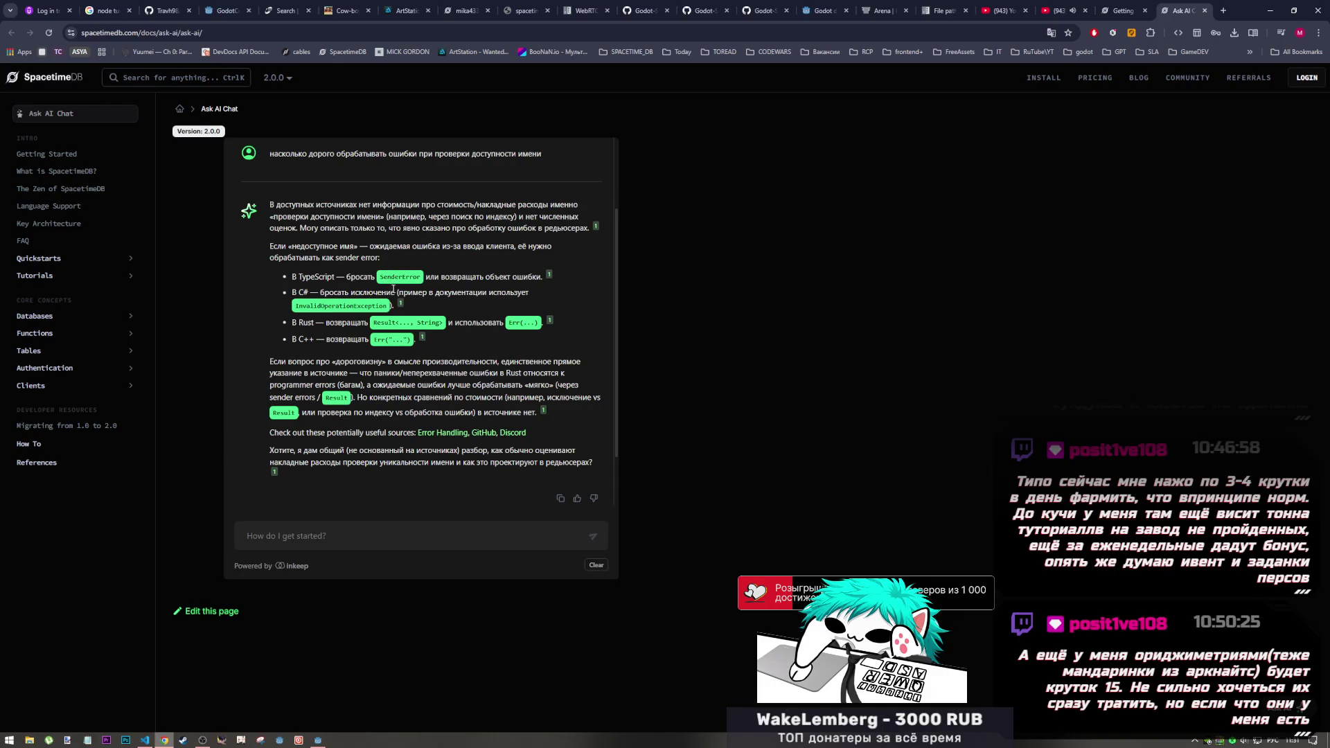
pyautogui.scroll(-1, 385, 358)
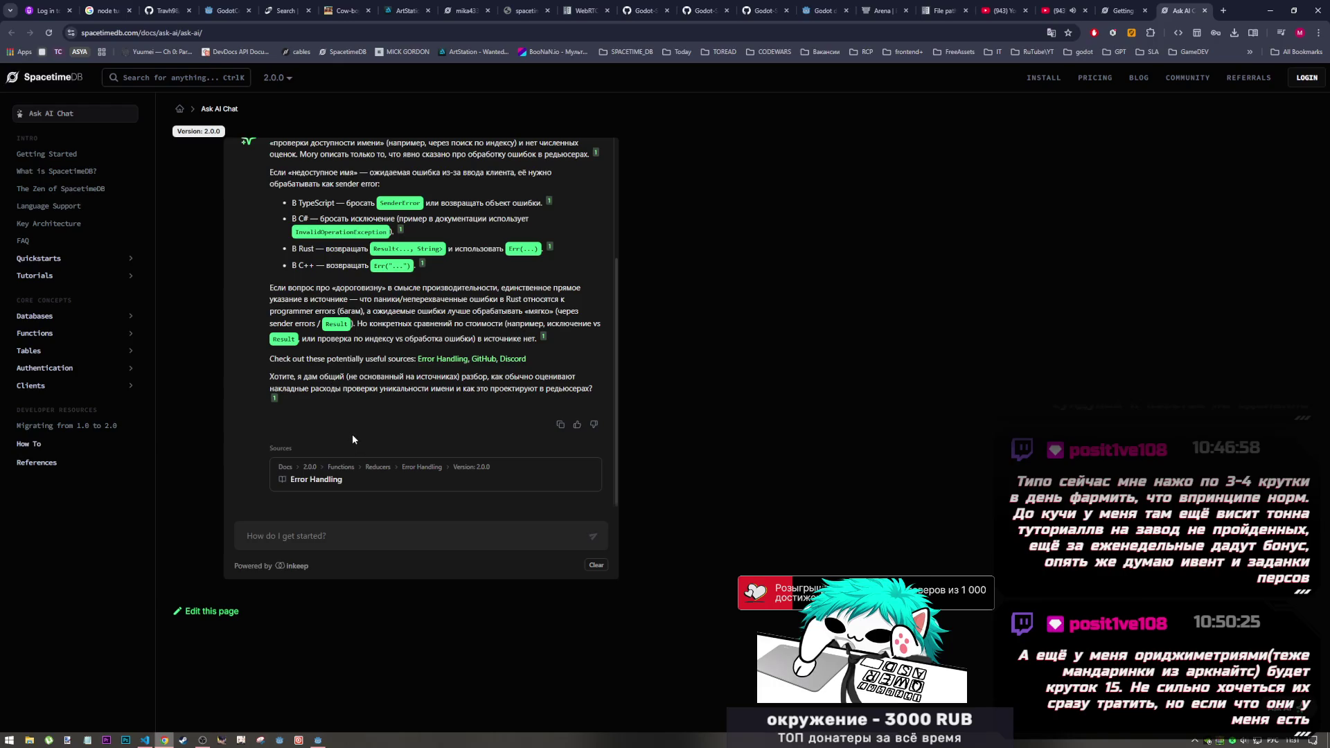
pyautogui.click(274, 400)
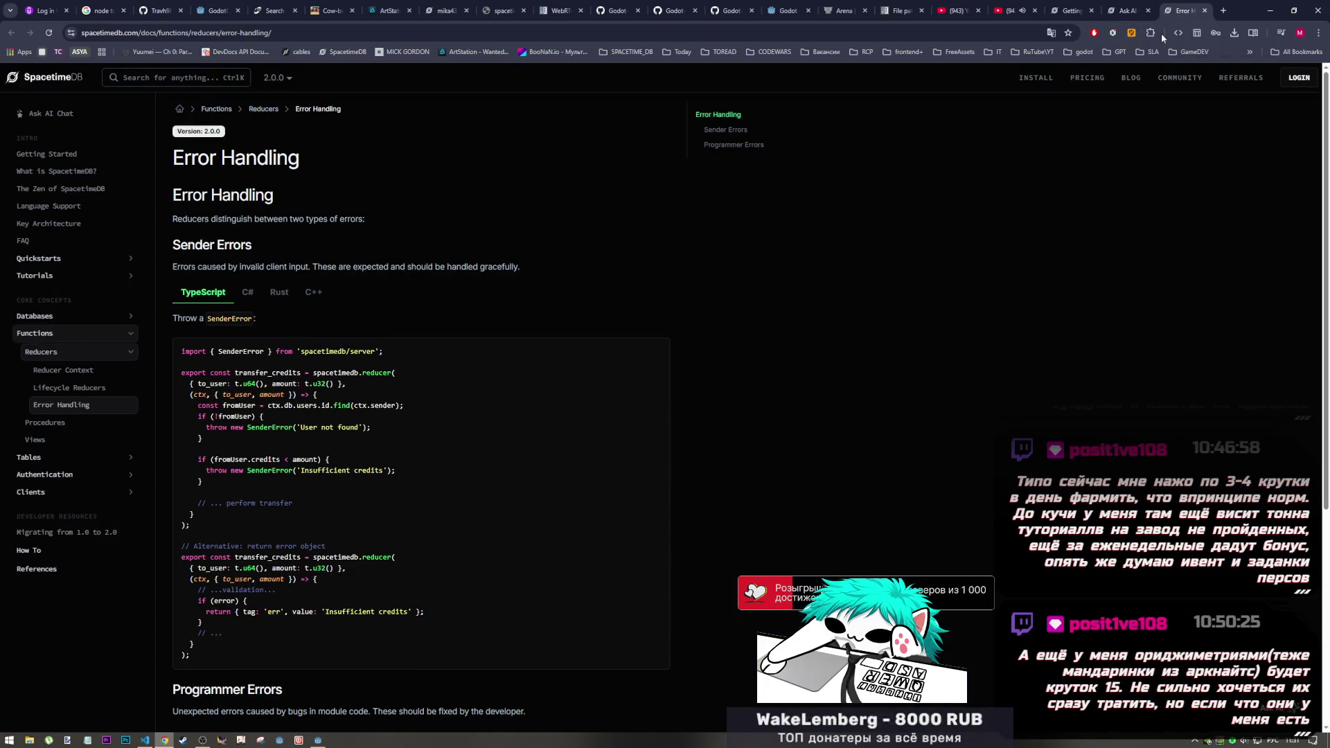
pyautogui.scroll(-3, 437, 467)
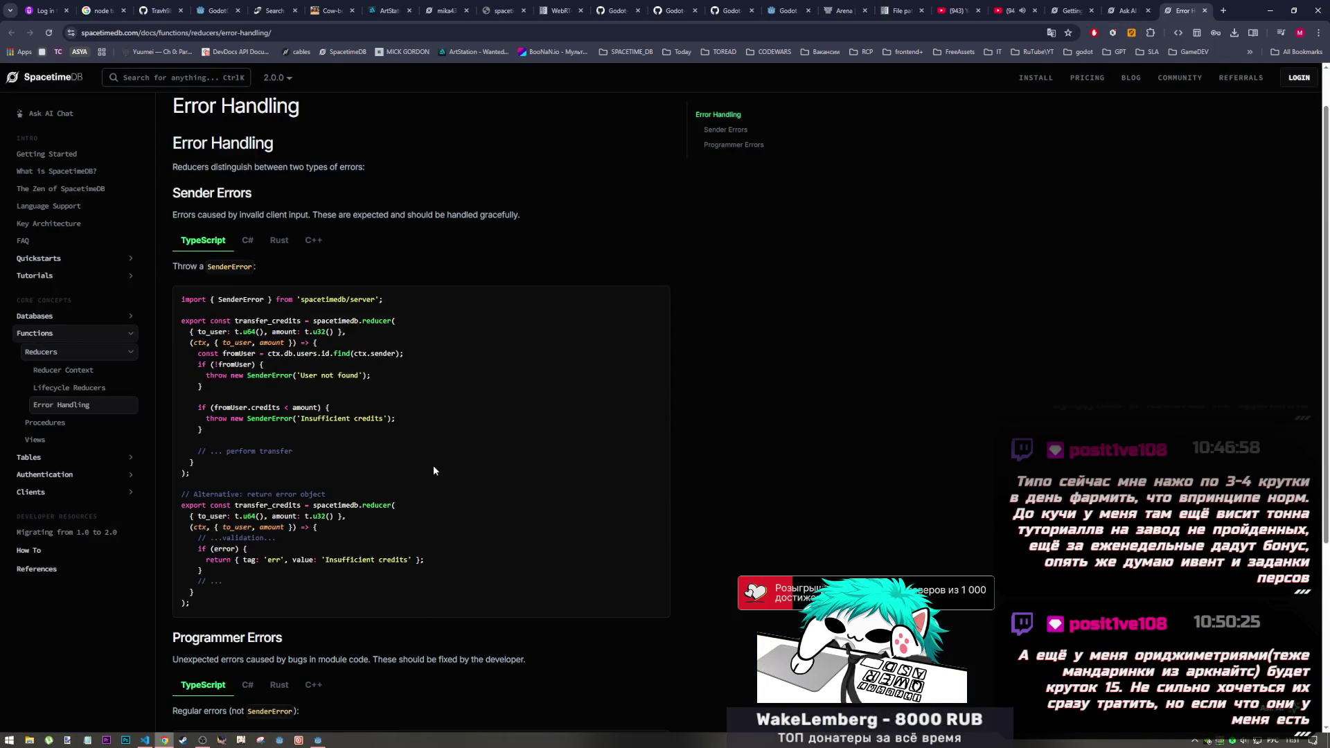
pyautogui.scroll(-2, 433, 465)
pyautogui.scroll(2, 434, 473)
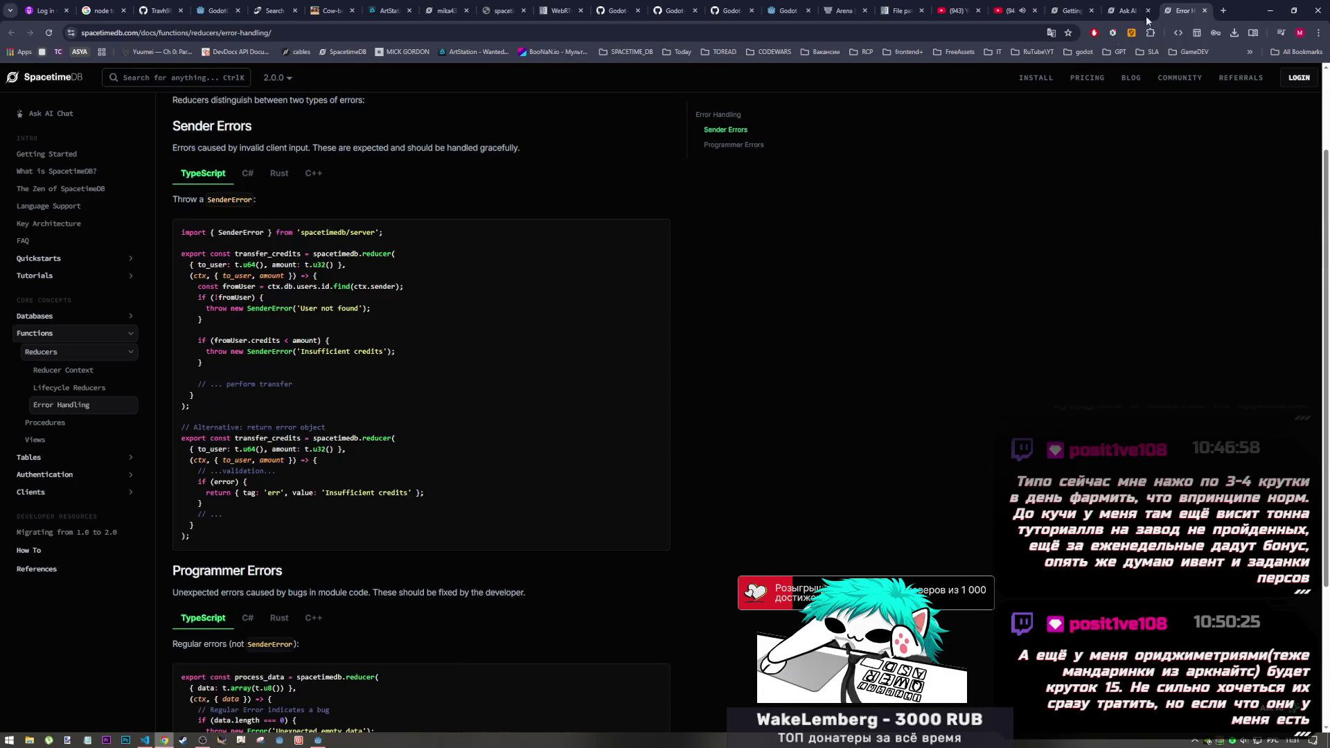
pyautogui.hotkey('ctrl', 'w')
# Step: Reply 'давай' to the assistant to accept the name-check cost breakdown
pyautogui.click(368, 532)
pyautogui.write('Д')
pyautogui.press('BackSpace')
pyautogui.write('давай')
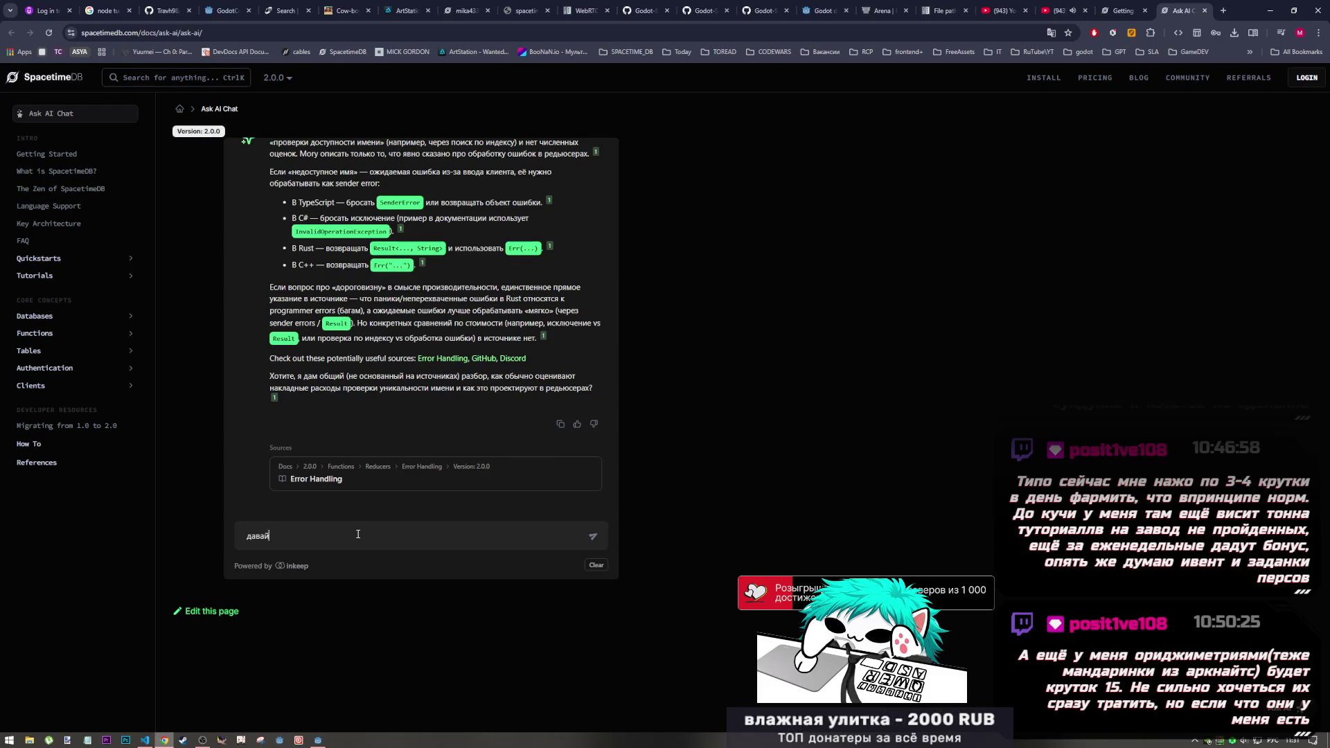
pyautogui.press('Return')
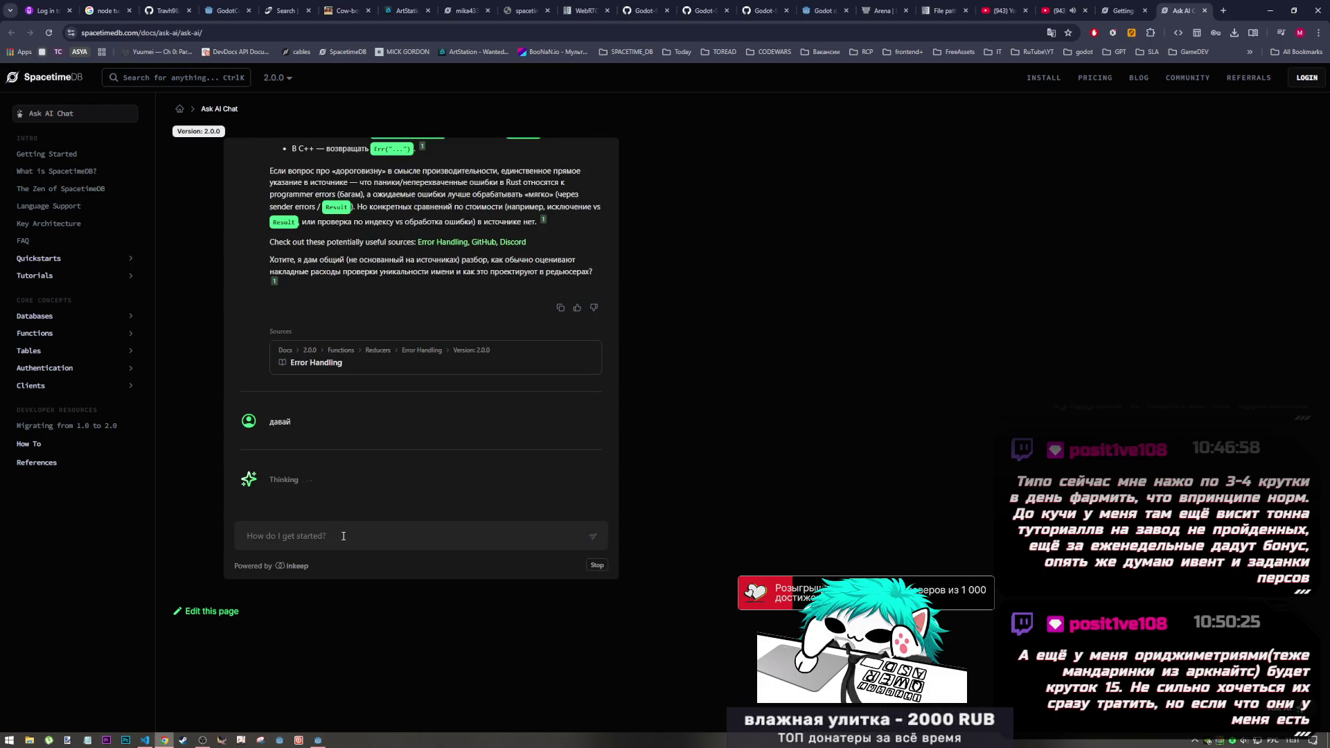
pyautogui.click(319, 740)
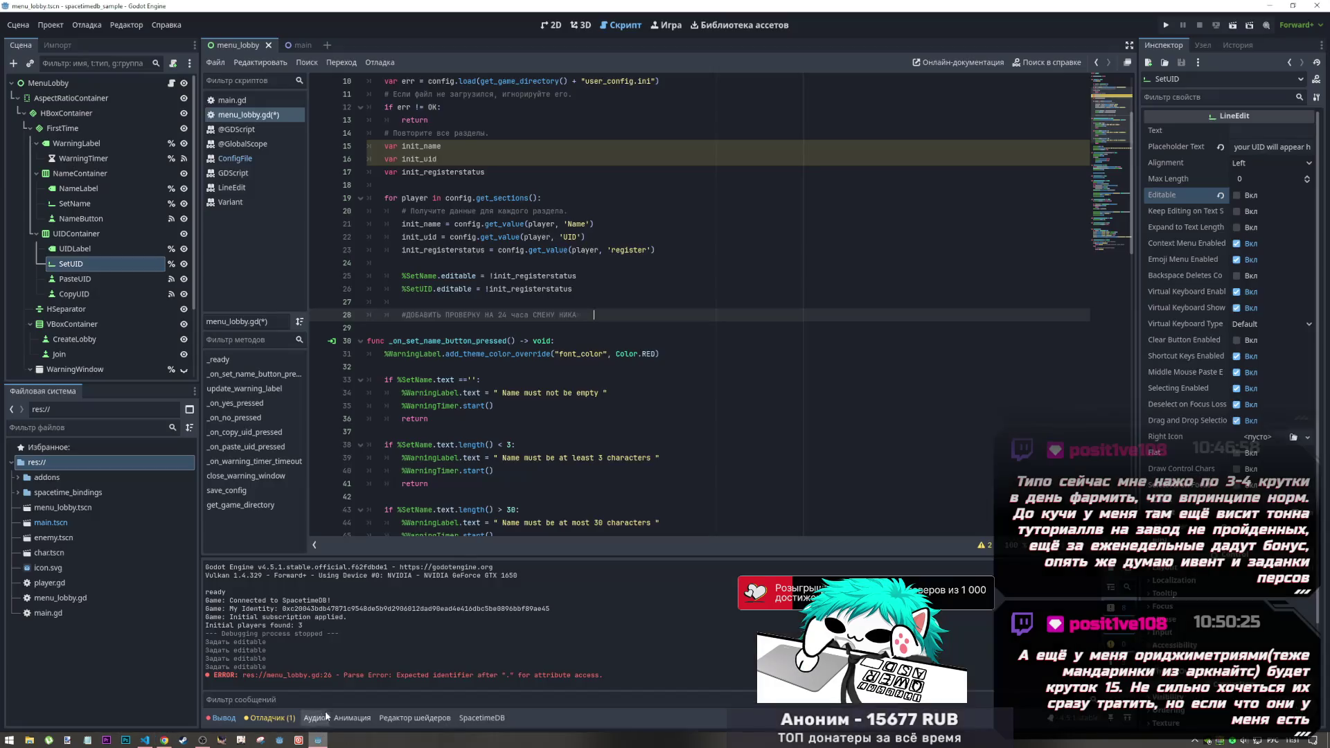
pyautogui.press('Down')
pyautogui.press('Down')
pyautogui.scroll(2, 453, 380)
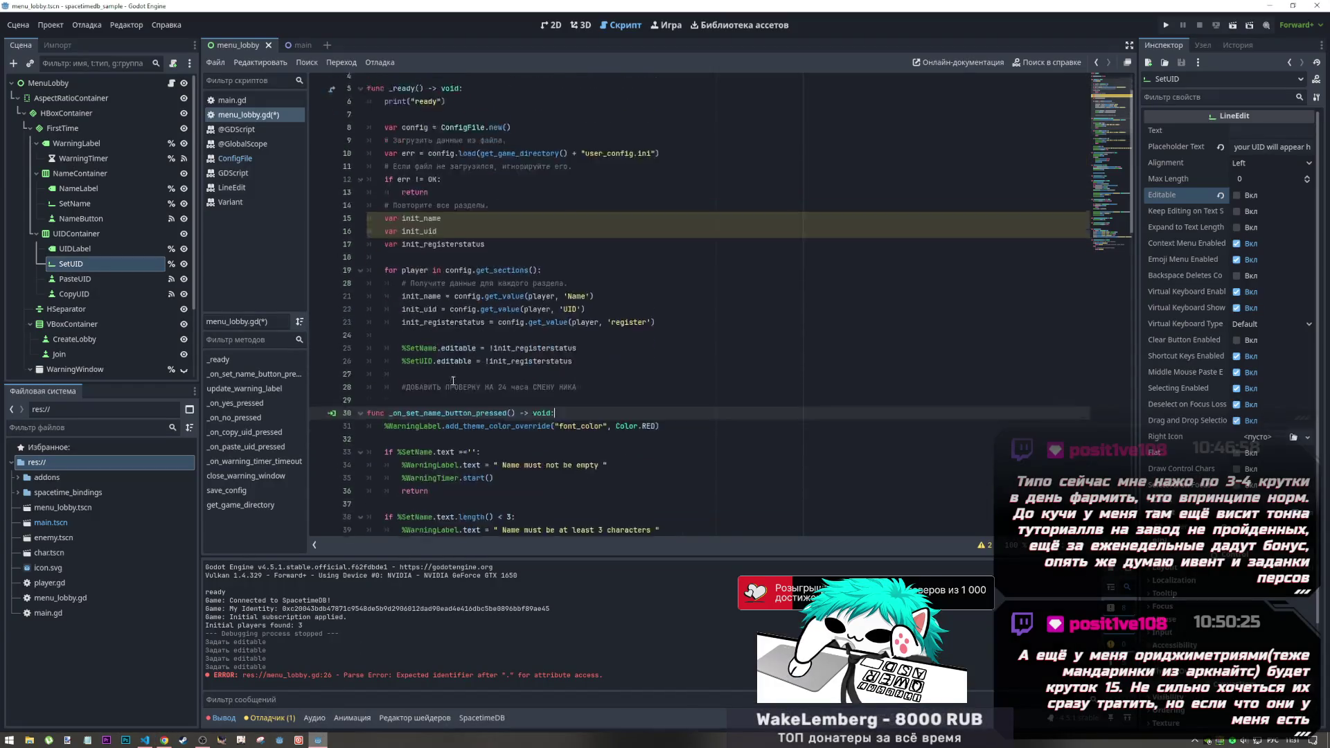
pyautogui.scroll(-3, 453, 381)
pyautogui.click(574, 249)
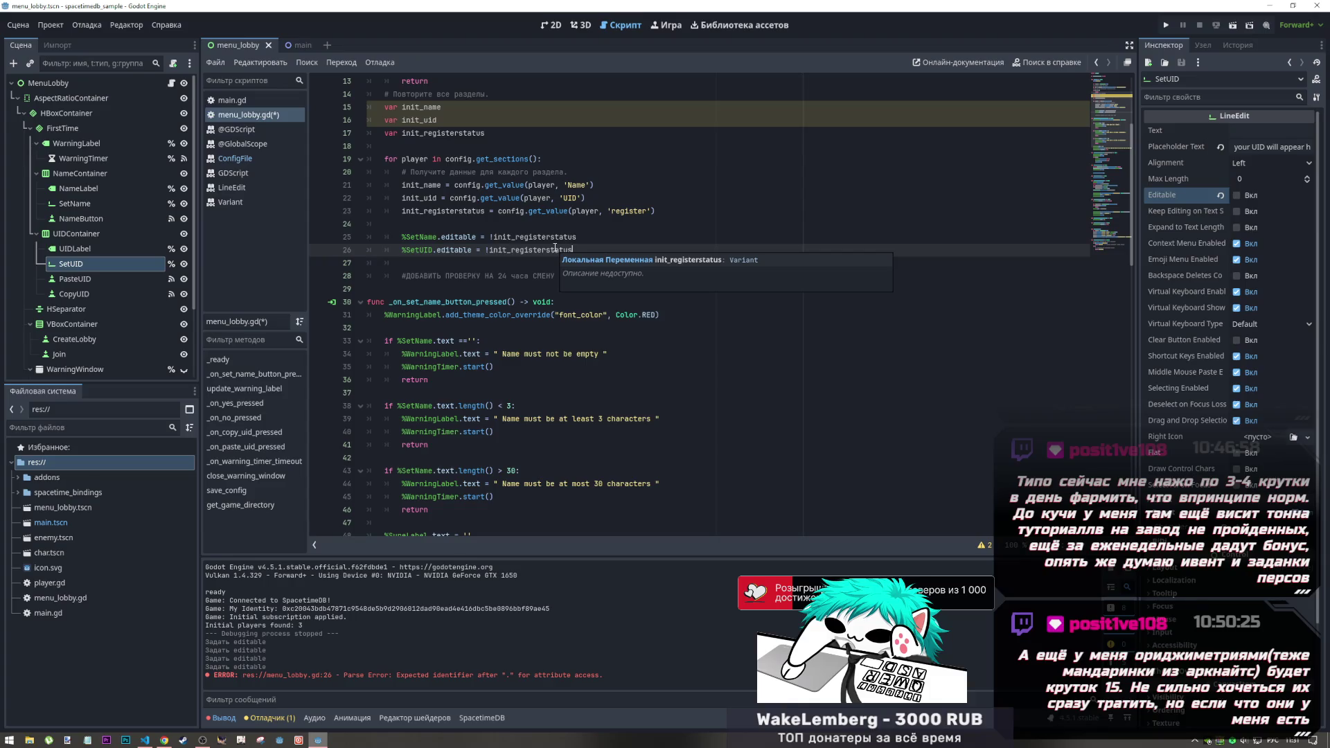
pyautogui.hotkey('alt', 'Tab')
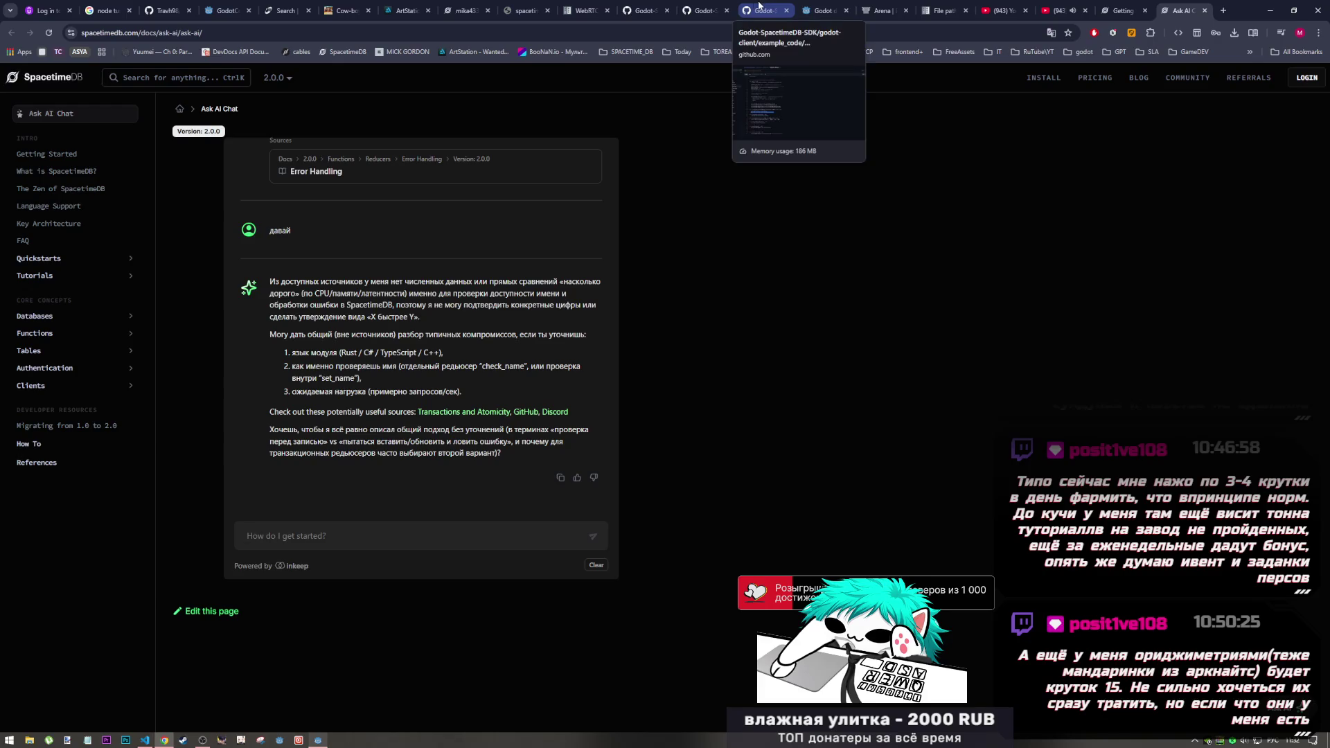
# Step: Close the stray Godot homepage tab and return to the File paths docs page
pyautogui.click(801, 9)
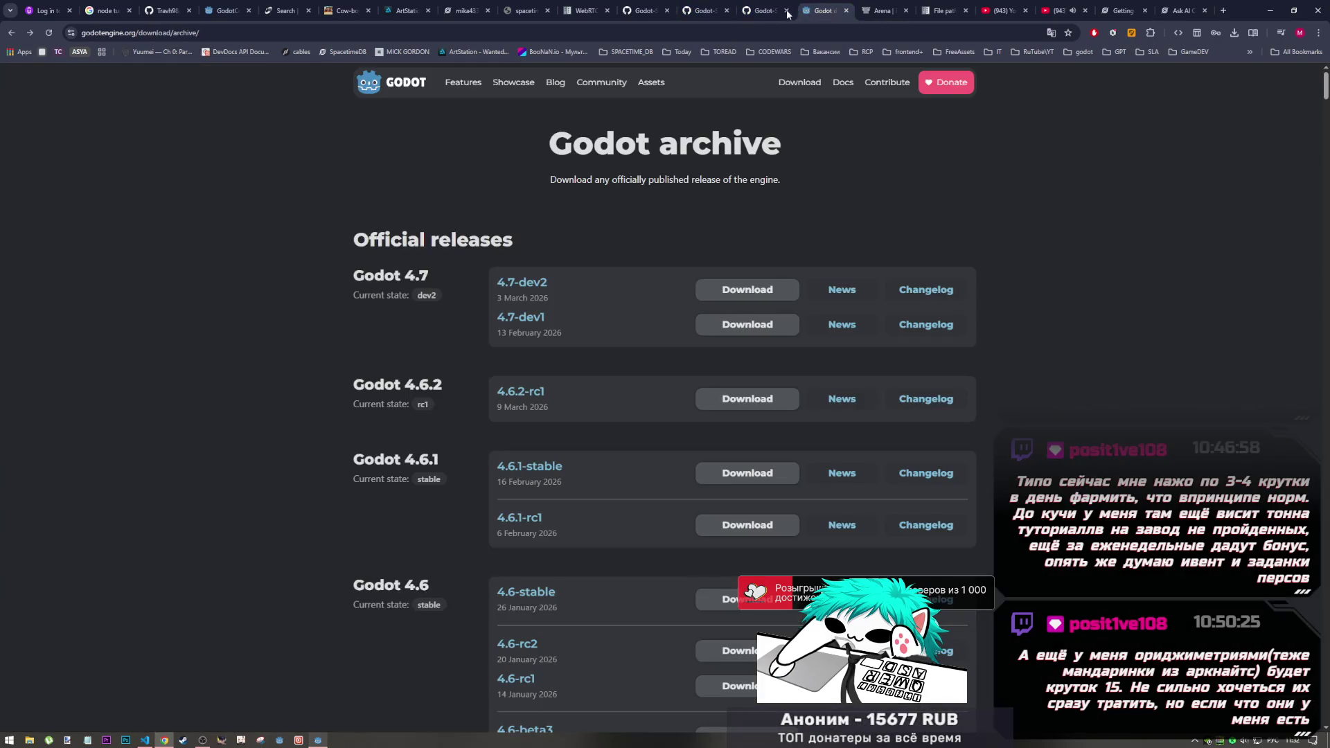
pyautogui.click(841, 12)
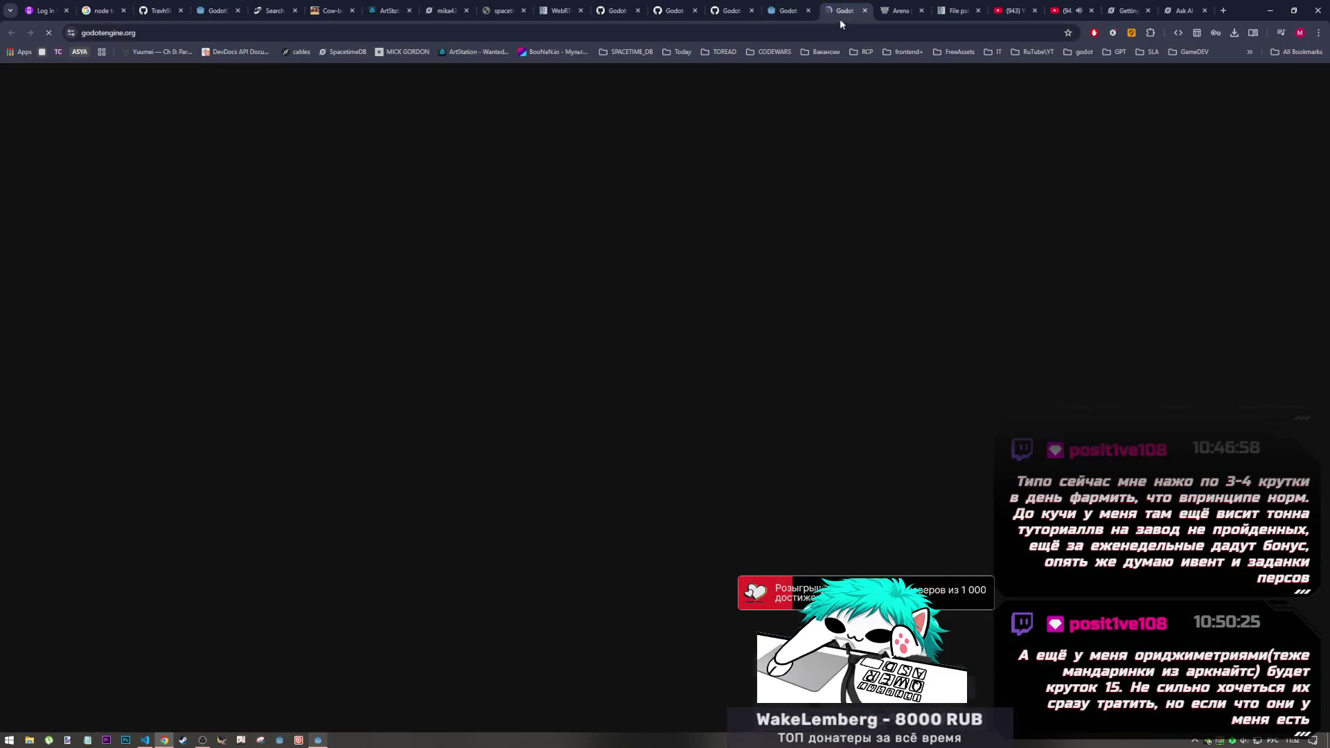
pyautogui.middleClick(836, 6)
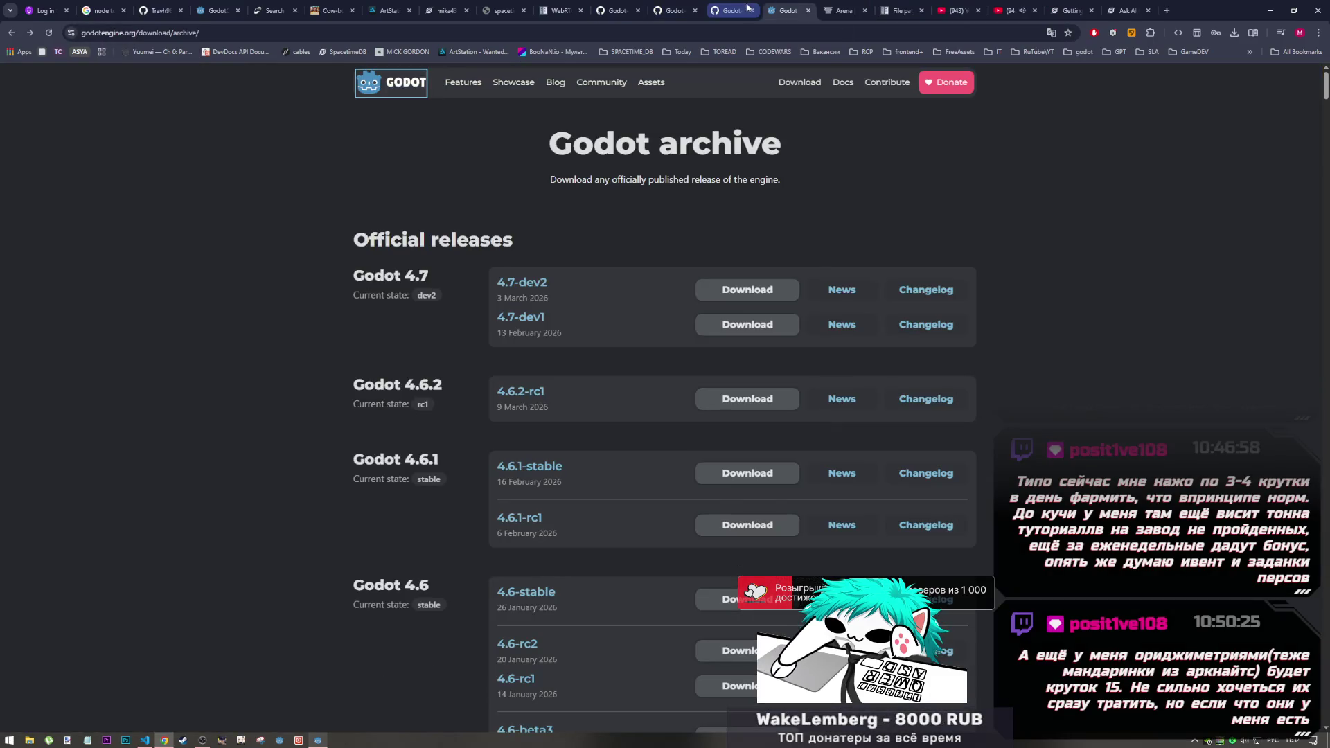
pyautogui.hotkey('ctrl', 'Tab')
pyautogui.hotkey('ctrl', 'Tab')
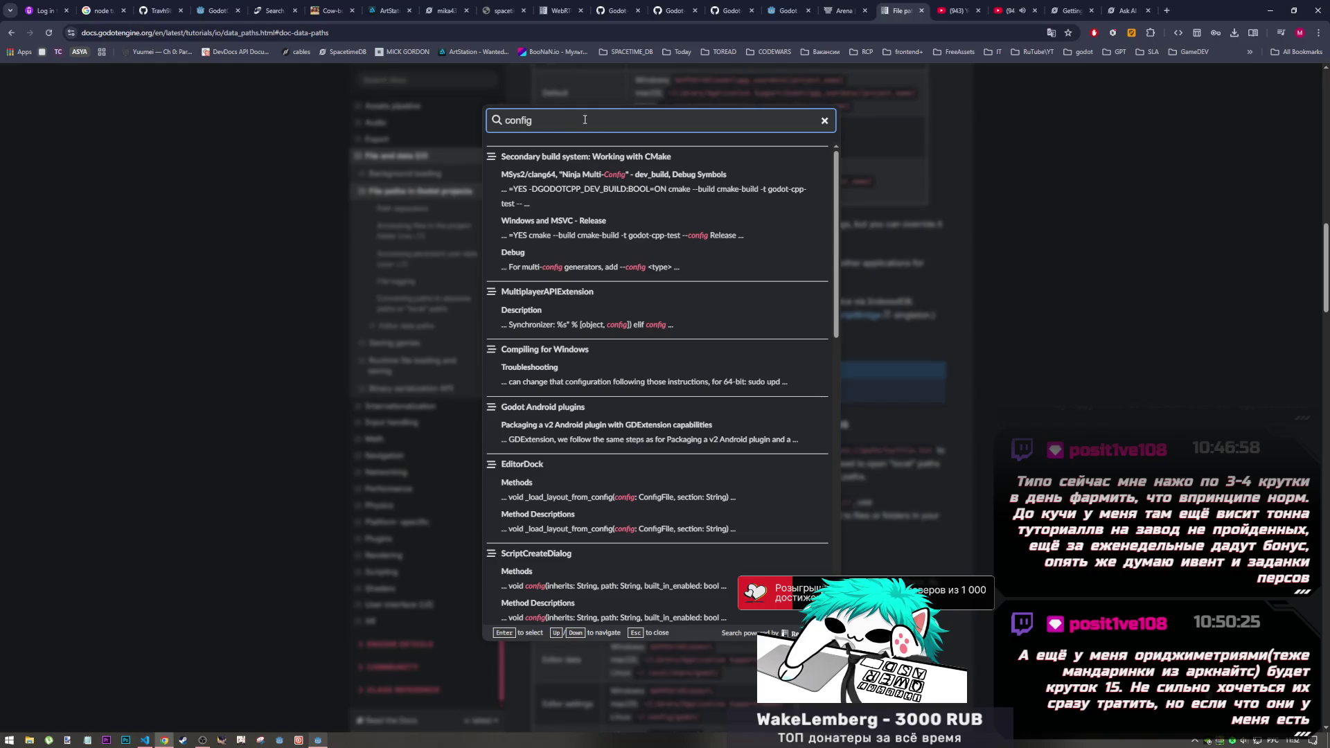
# Step: Search the docs for 'unic', then start a web search for 'unix tiem check godot 4/5' in a new tab
pyautogui.hotkey('ctrl', 'a')
pyautogui.write('гшч ешьу')
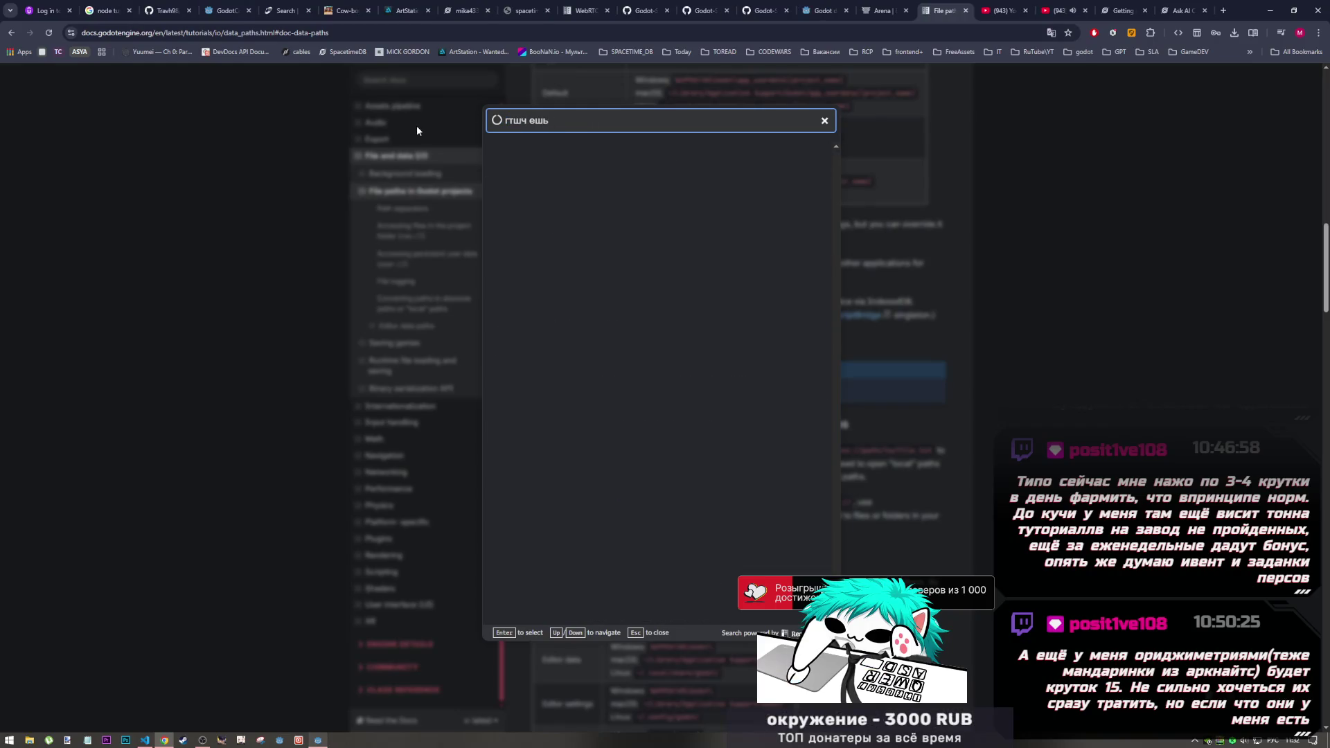
pyautogui.press('BackSpace')
pyautogui.hotkey('alt', 'shift')
pyautogui.hotkey('ctrl', 'a')
pyautogui.write('unic')
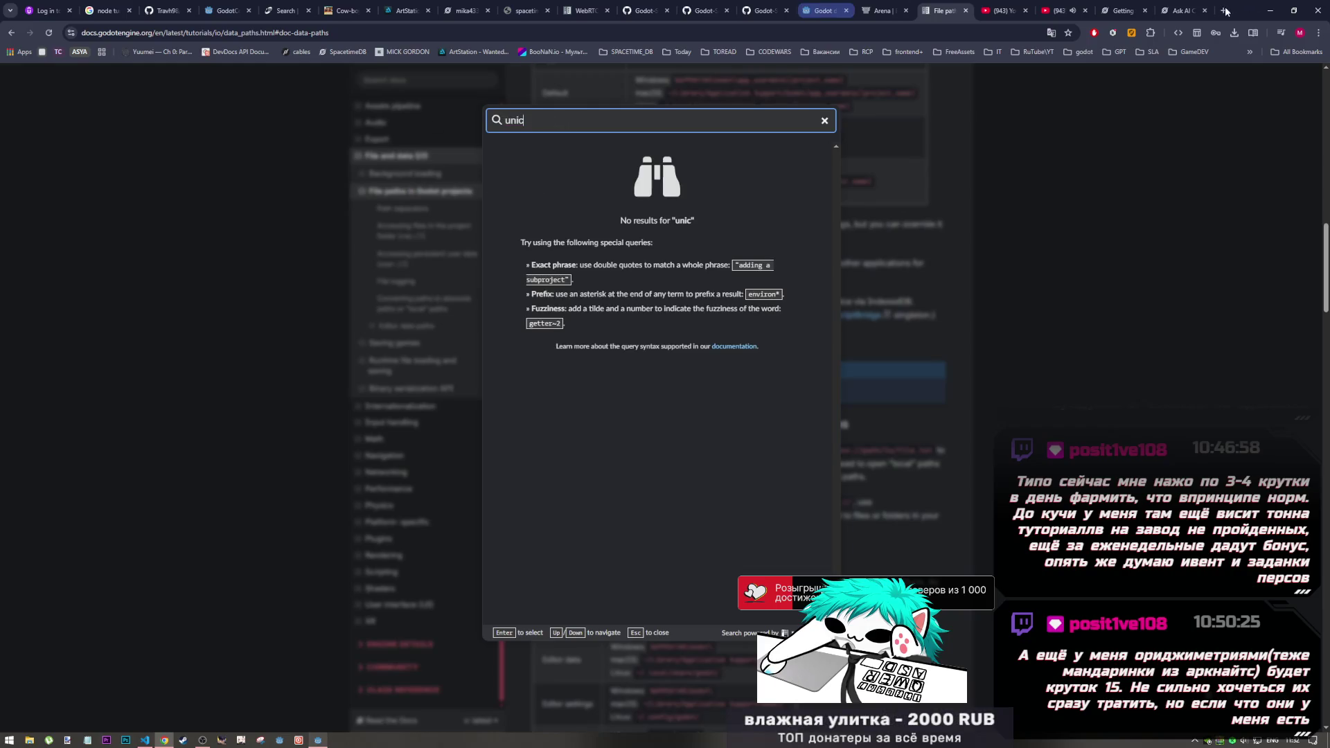
pyautogui.hotkey('ctrl', 't')
pyautogui.write('unix t')
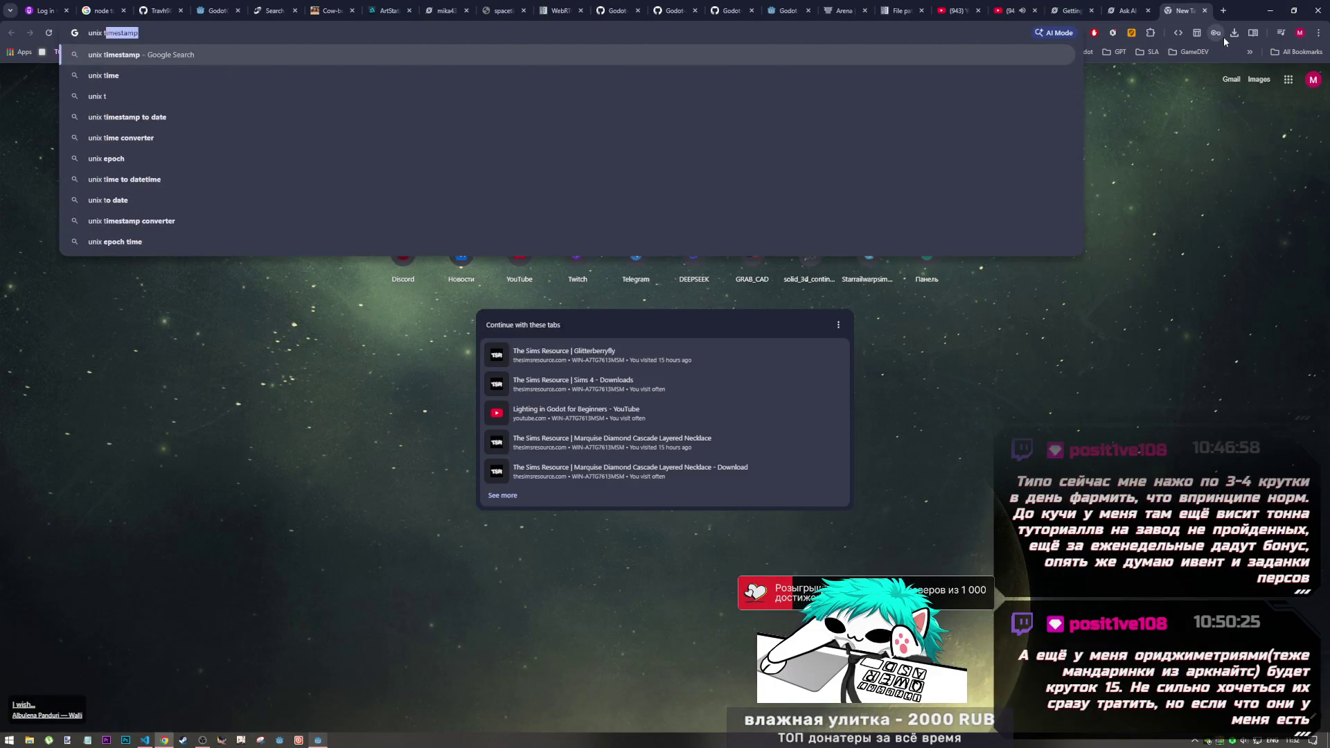
pyautogui.write('iem chec')
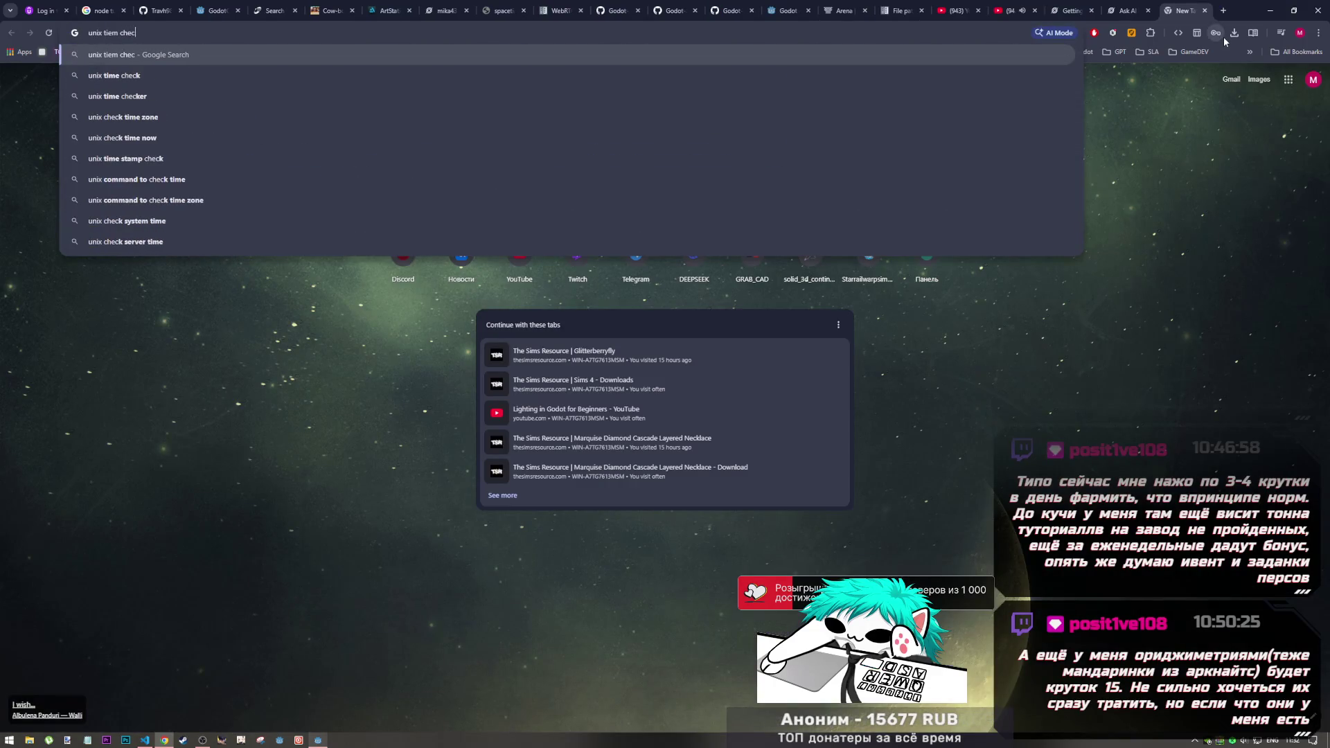
pyautogui.write('k godot 4/5')
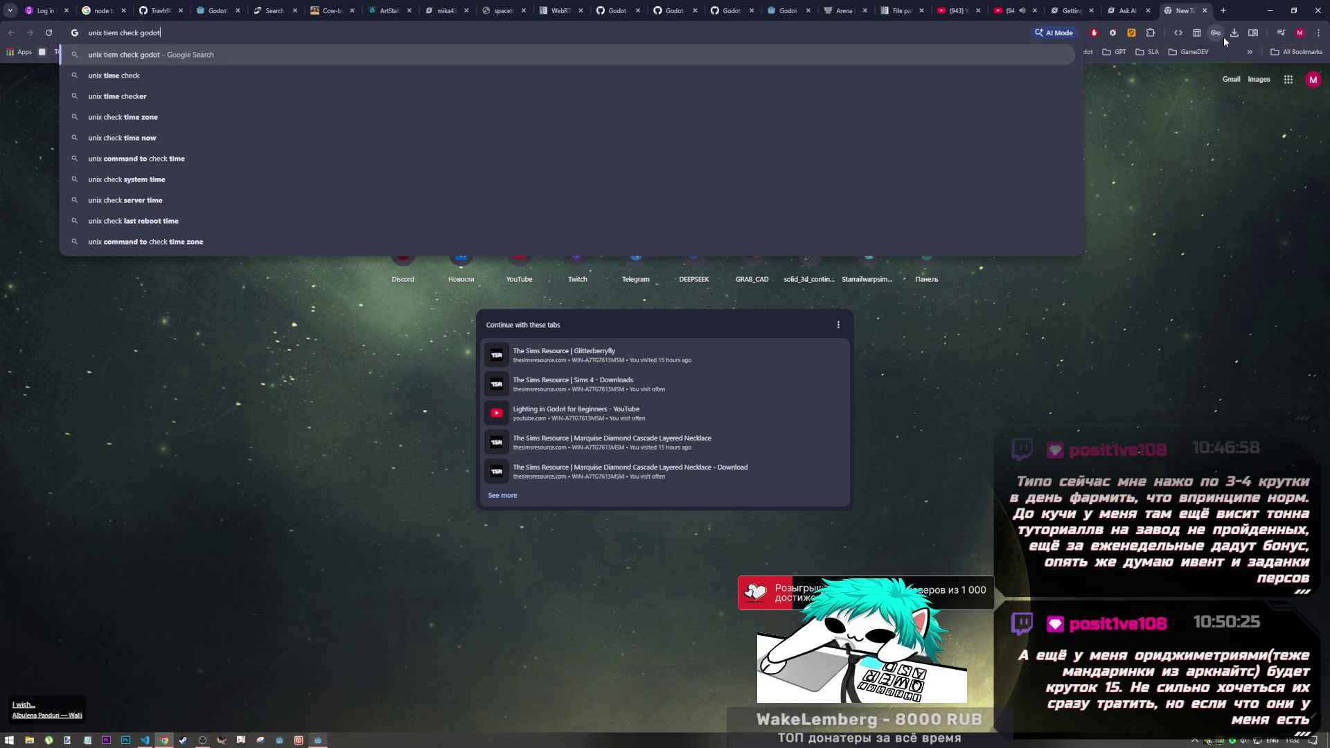
# Step: Search Google for 'unix time check godot 4.5' with the corrected spelling
pyautogui.press('BackSpace')
pyautogui.write('.')
pyautogui.press('Return')
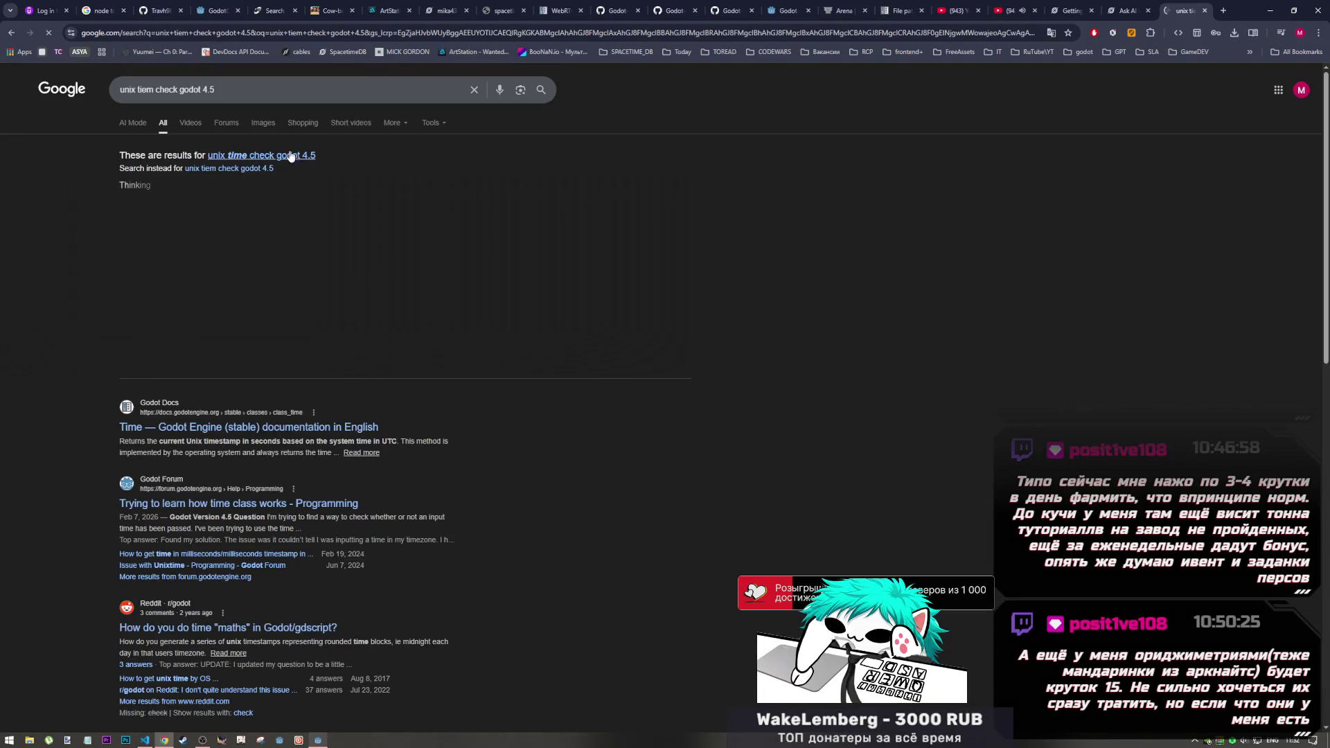
pyautogui.click(293, 156)
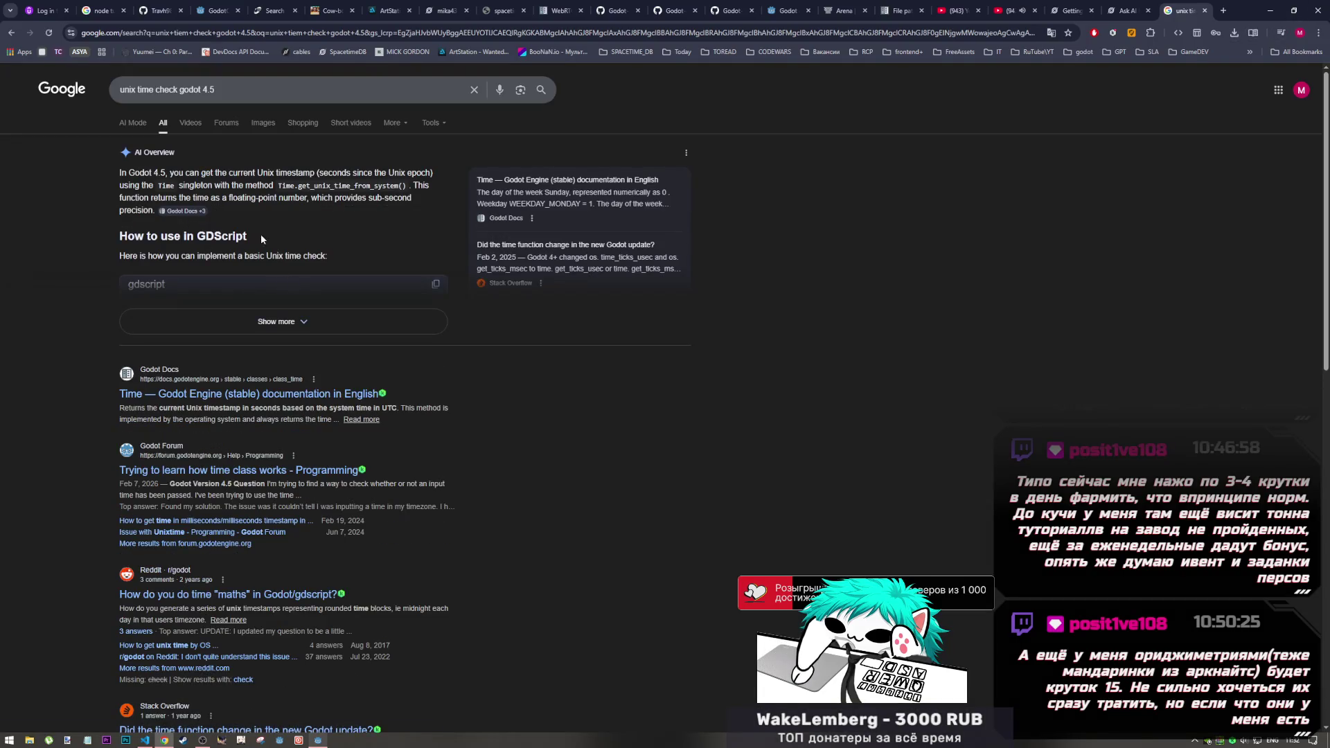
# Step: Read the AI overview's GDScript example and open the Godot Time class docs in a new tab
pyautogui.click(295, 324)
pyautogui.scroll(-1, 305, 331)
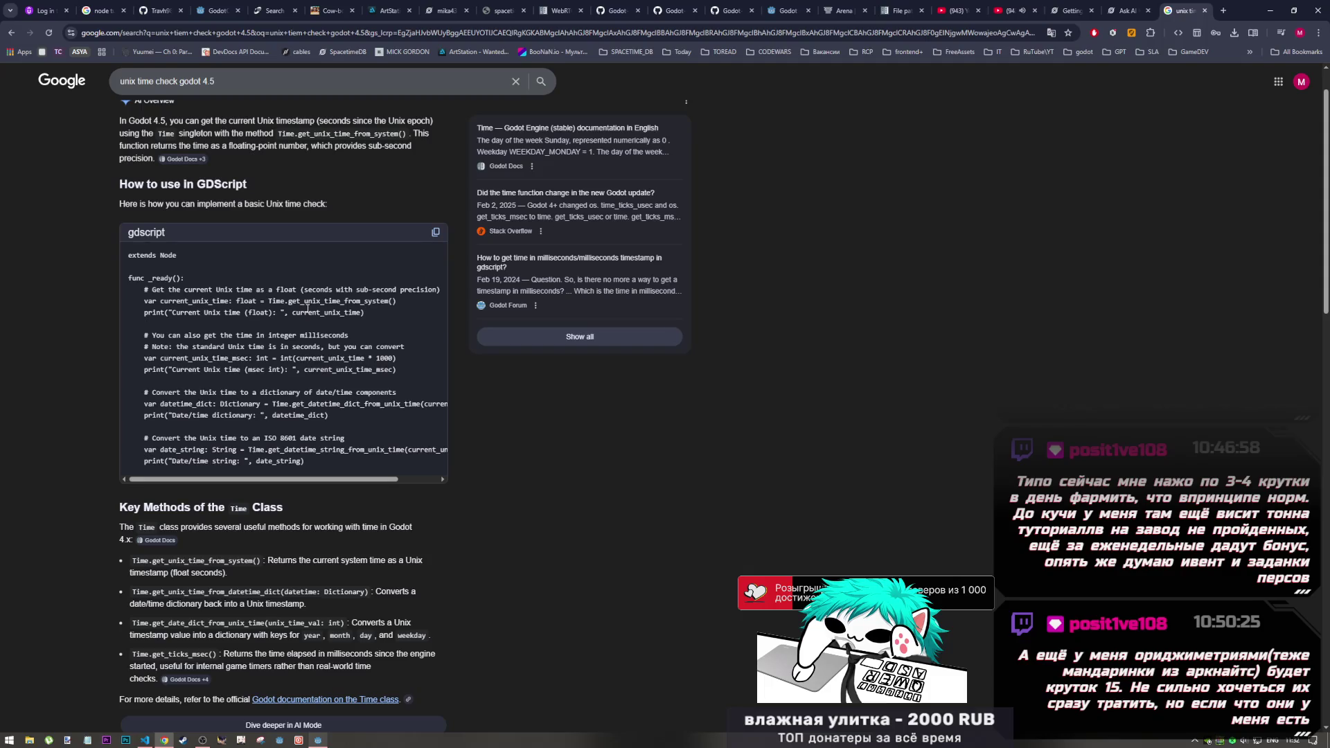
pyautogui.scroll(-8, 308, 309)
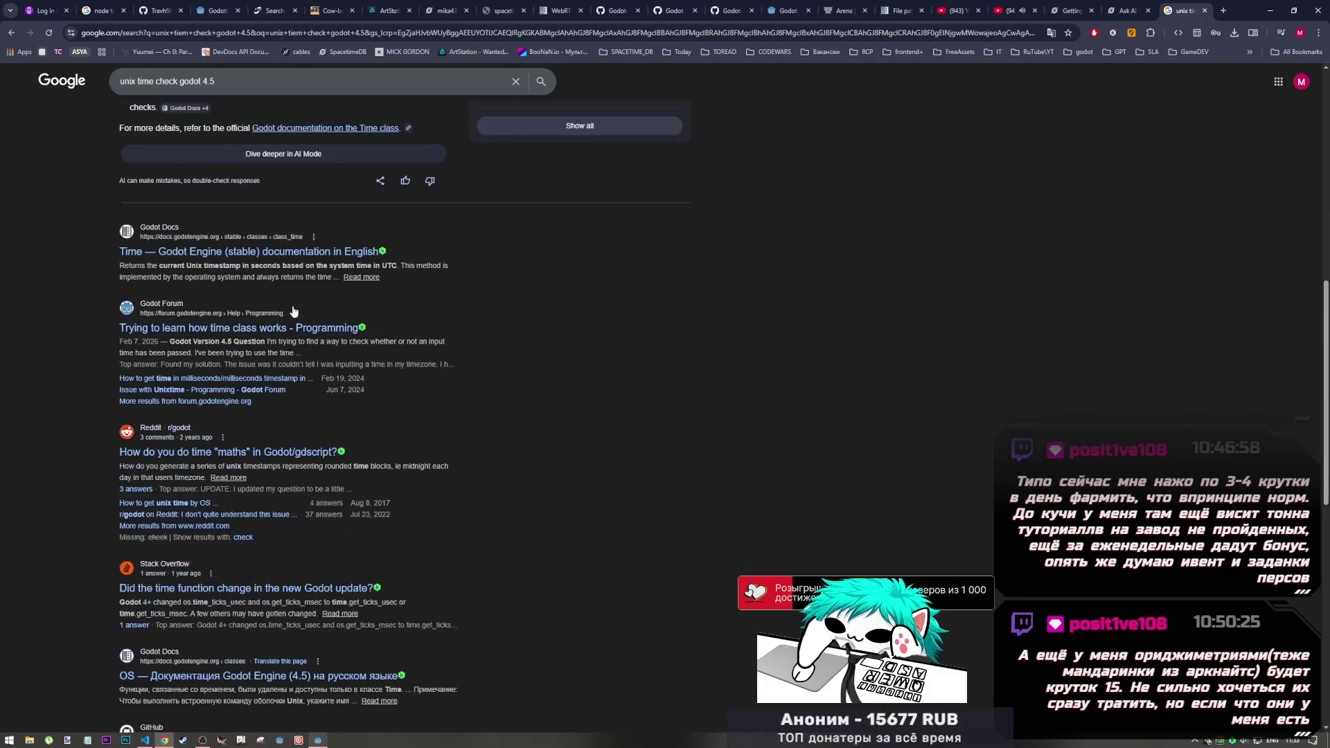
pyautogui.middleClick(296, 252)
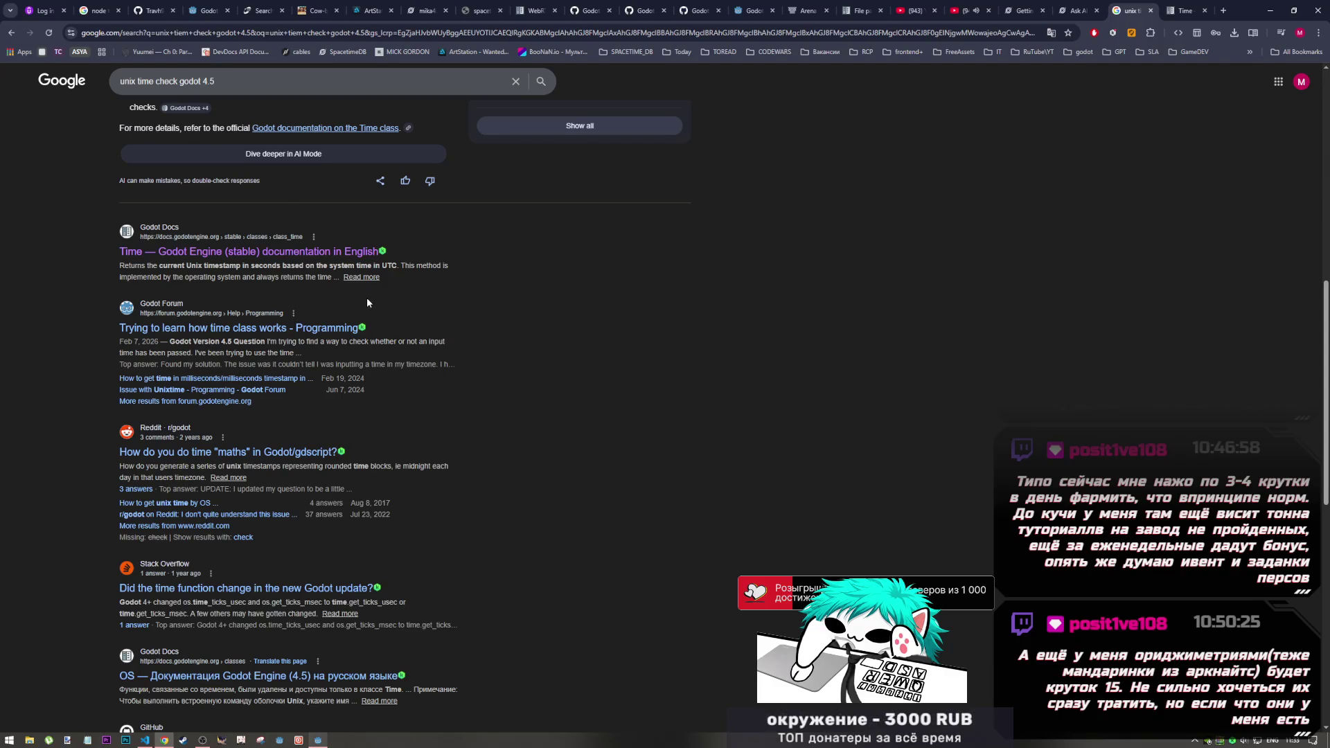
pyautogui.scroll(4, 347, 341)
pyautogui.scroll(4, 346, 342)
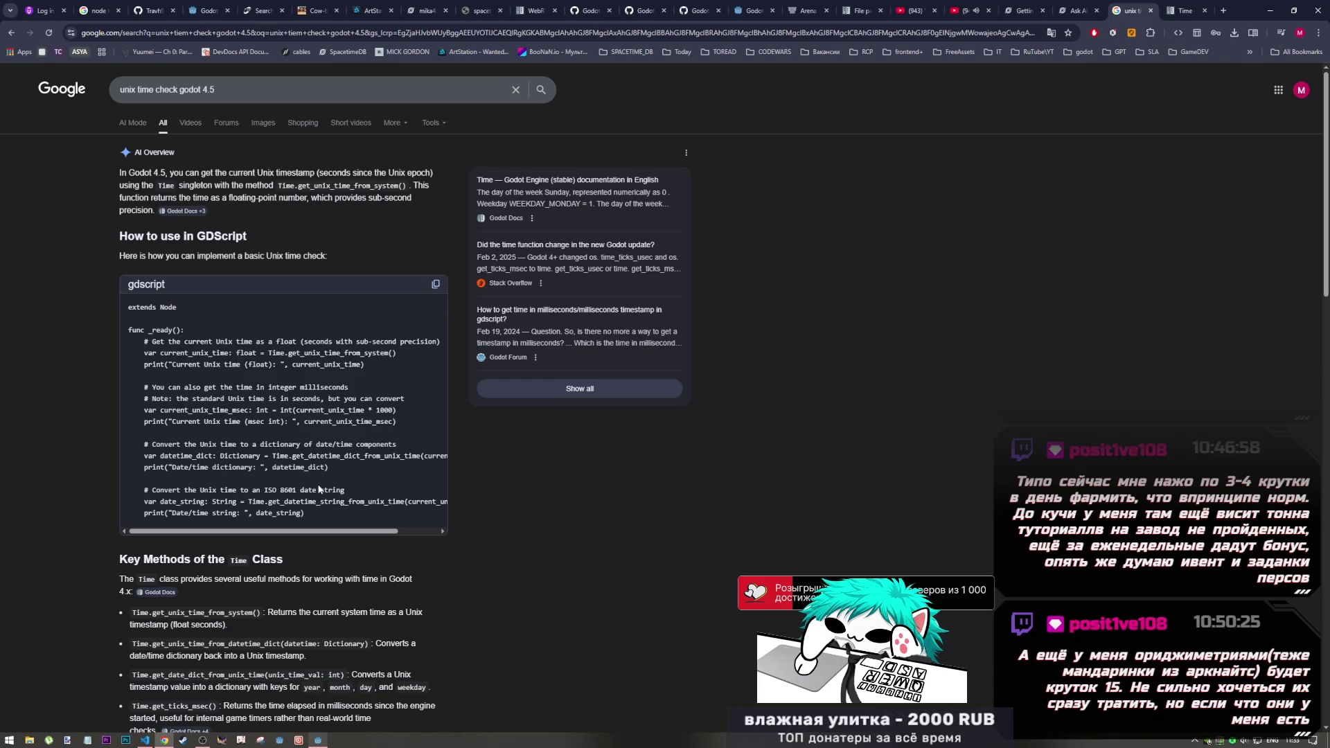
pyautogui.scroll(-5, 292, 423)
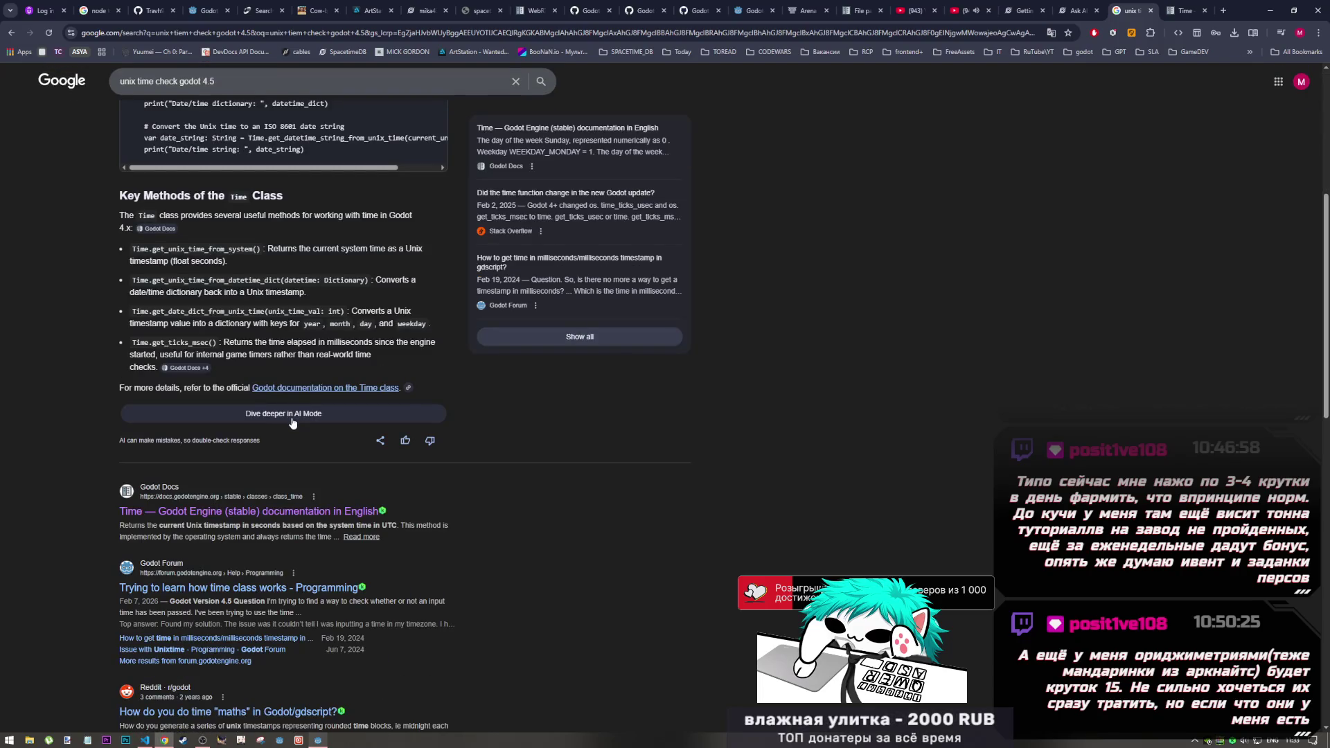
pyautogui.scroll(-6, 292, 422)
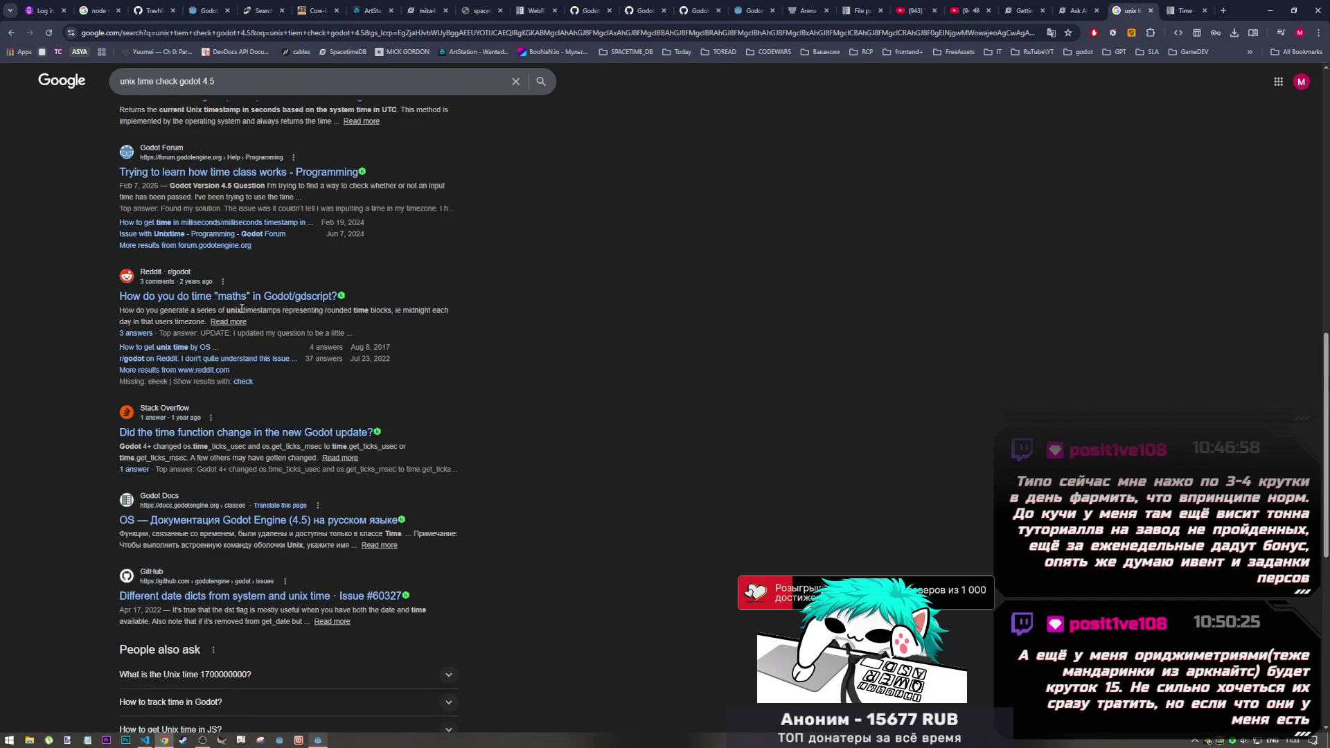
pyautogui.click(1182, 6)
# Step: Read the get_date_dict_from_unix_time and get_unix_time_from_system entries in the Time class reference
pyautogui.scroll(-4, 612, 289)
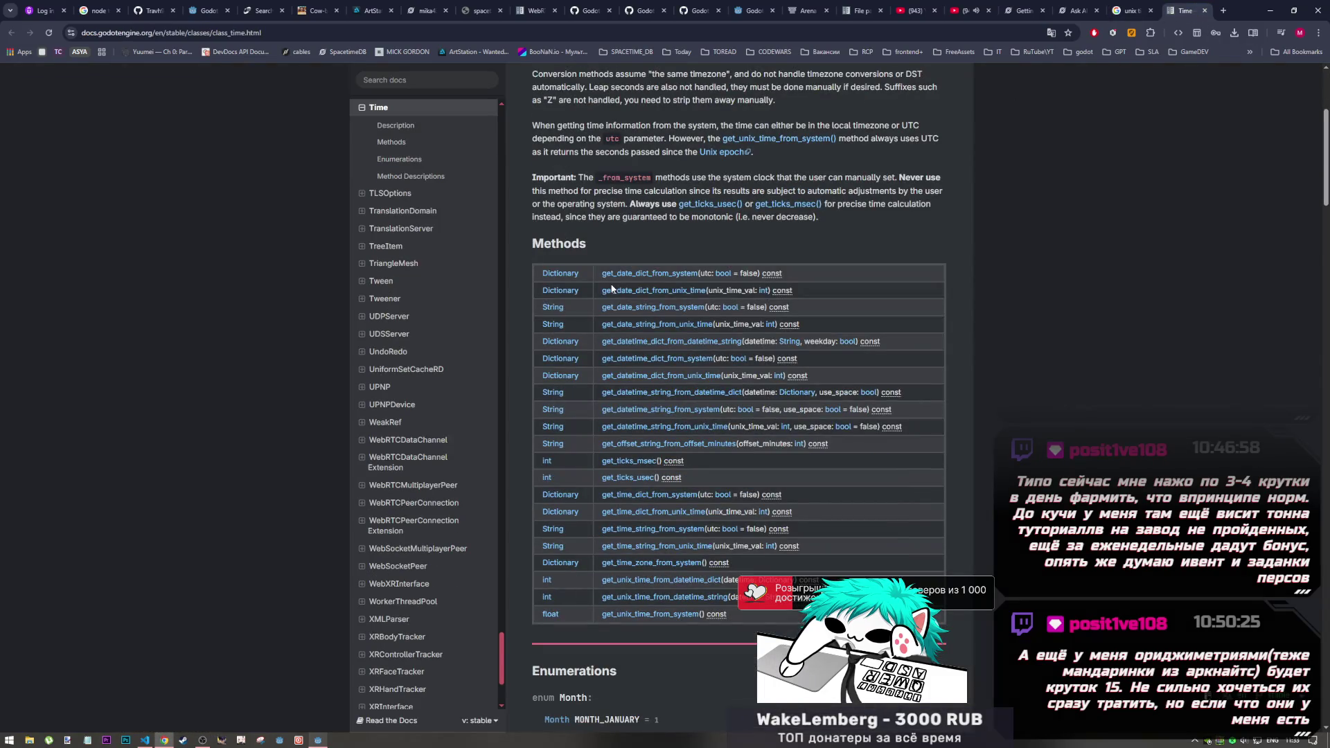
pyautogui.scroll(-2, 607, 295)
pyautogui.scroll(-2, 604, 295)
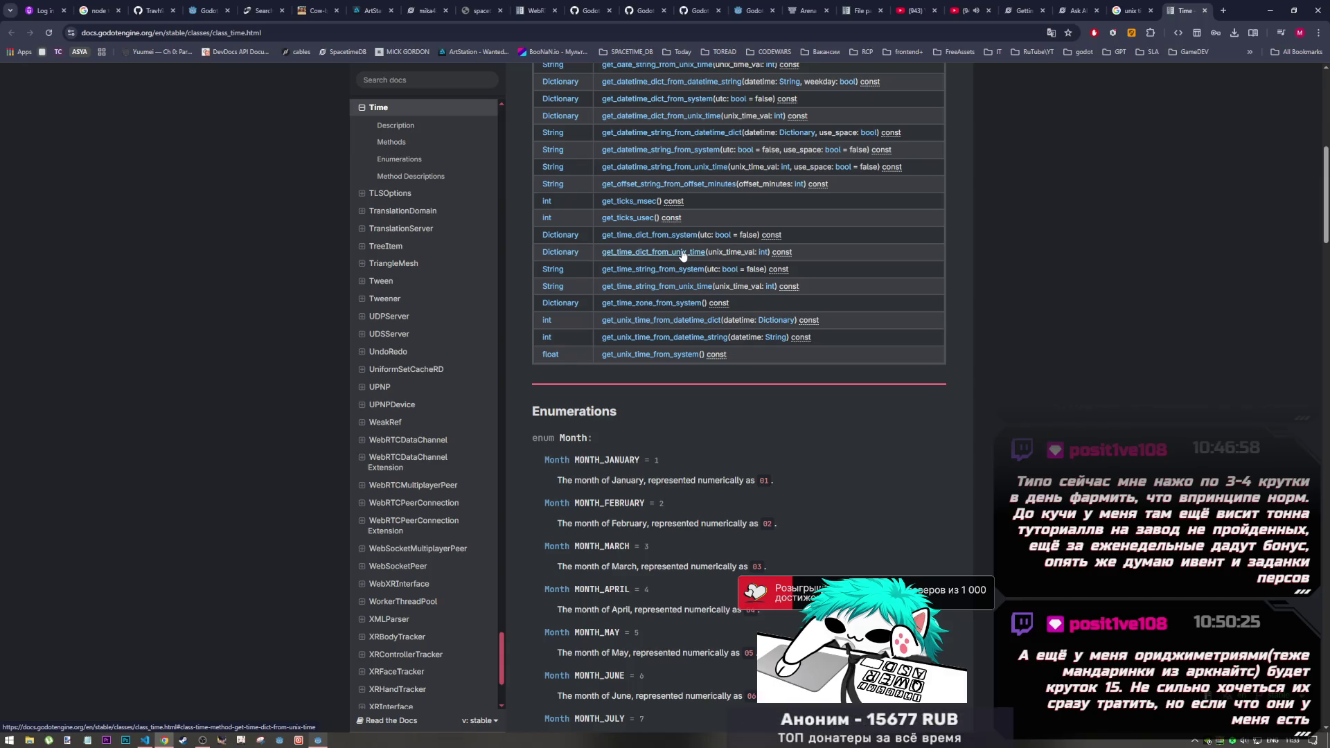
pyautogui.scroll(4, 673, 201)
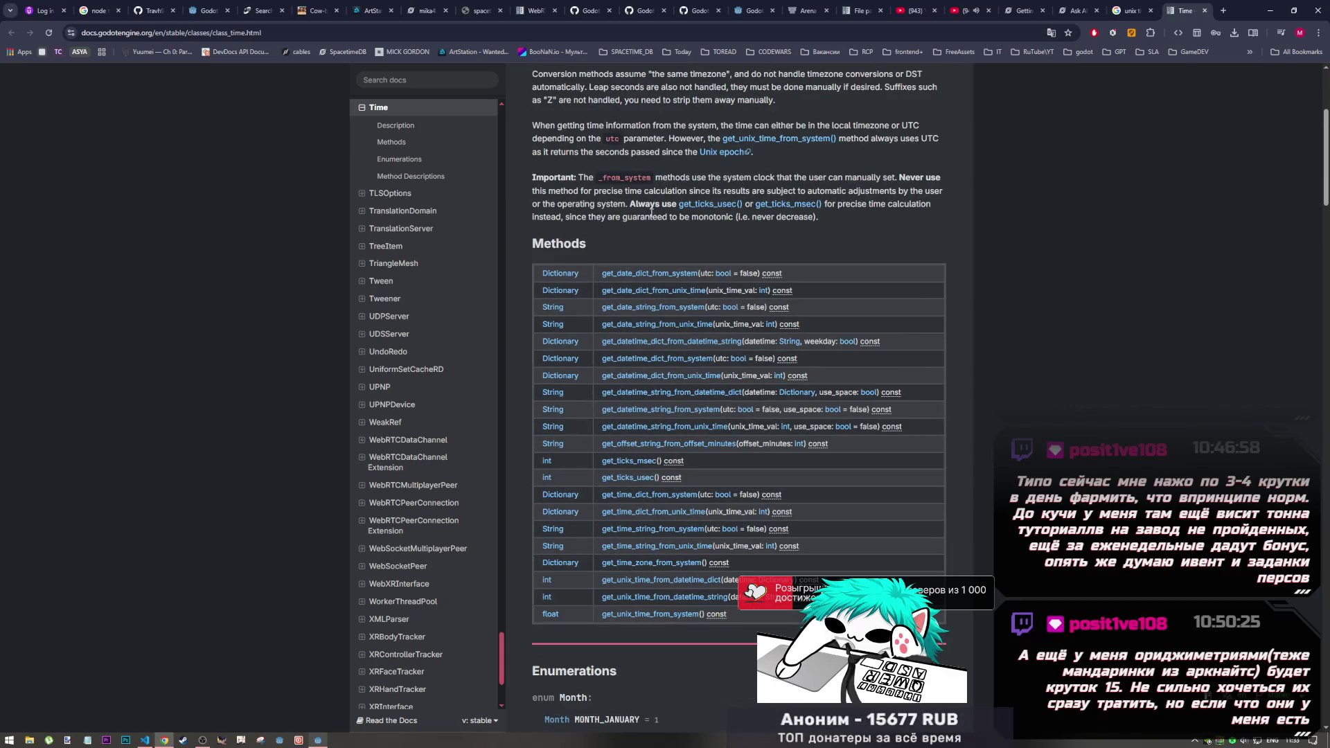
pyautogui.click(683, 291)
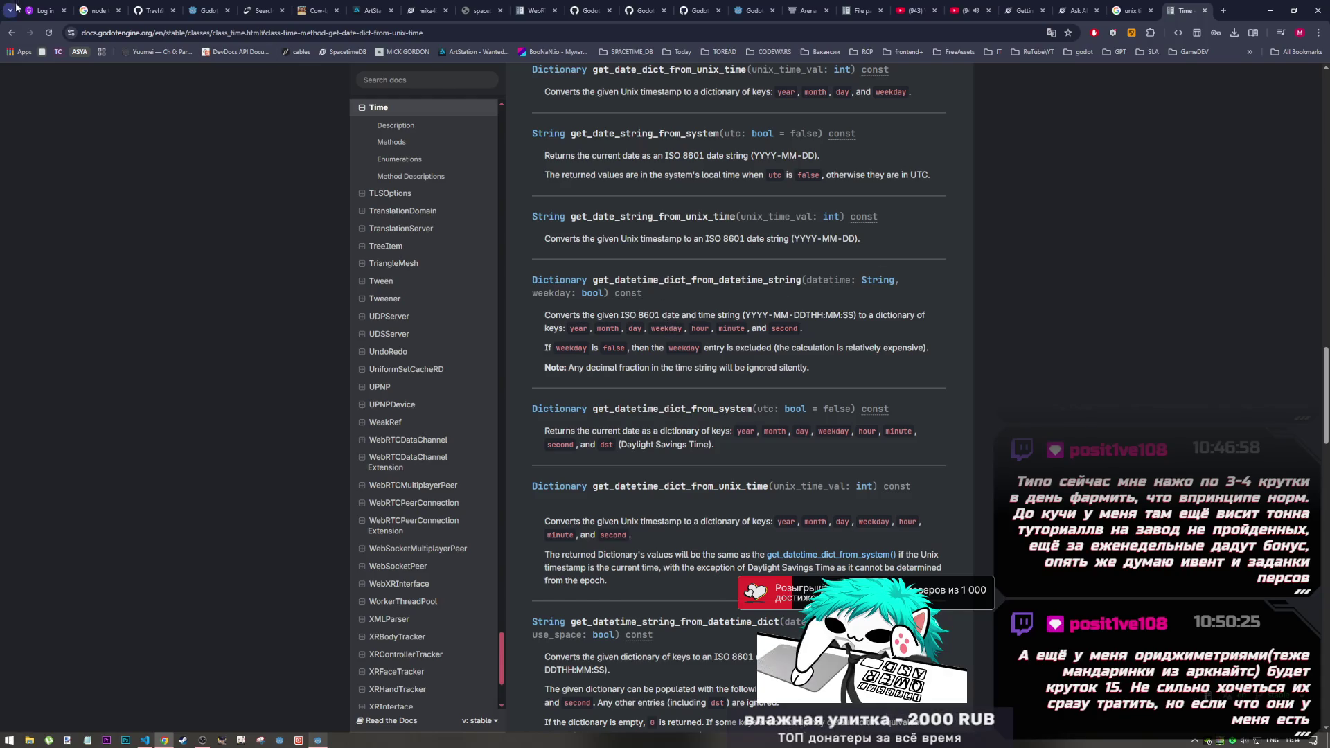
pyautogui.click(17, 33)
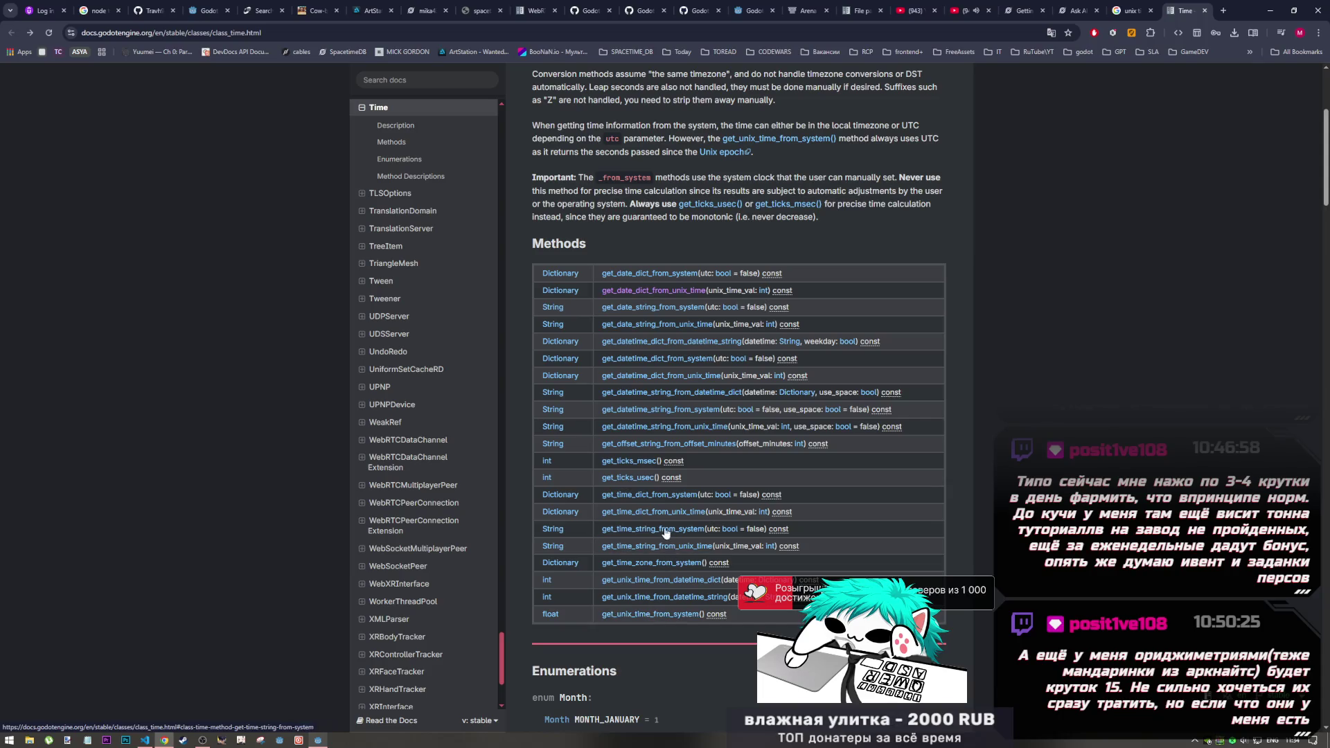
pyautogui.click(666, 615)
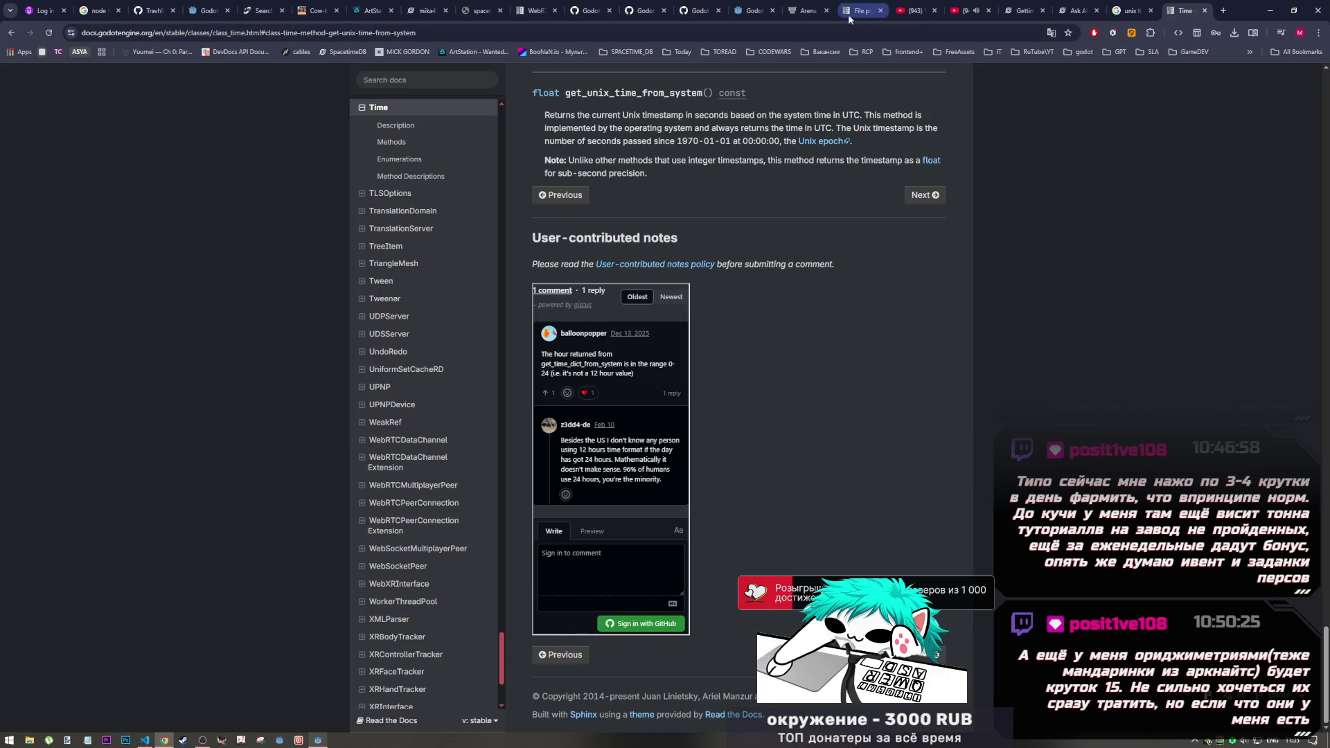
pyautogui.click(1129, 11)
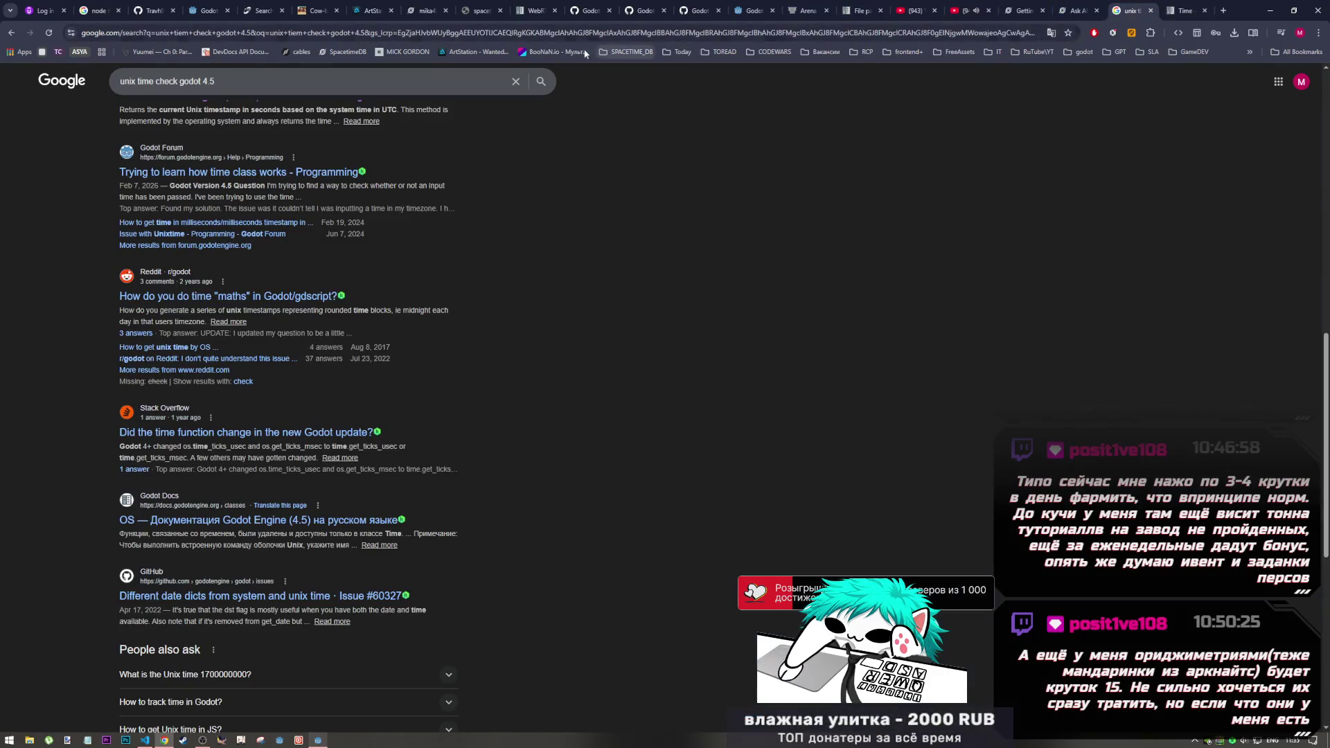
# Step: Go to chat.deepseek.com via the address bar, then bring up VS Code's index.ts
pyautogui.click(501, 33)
pyautogui.click(643, 352)
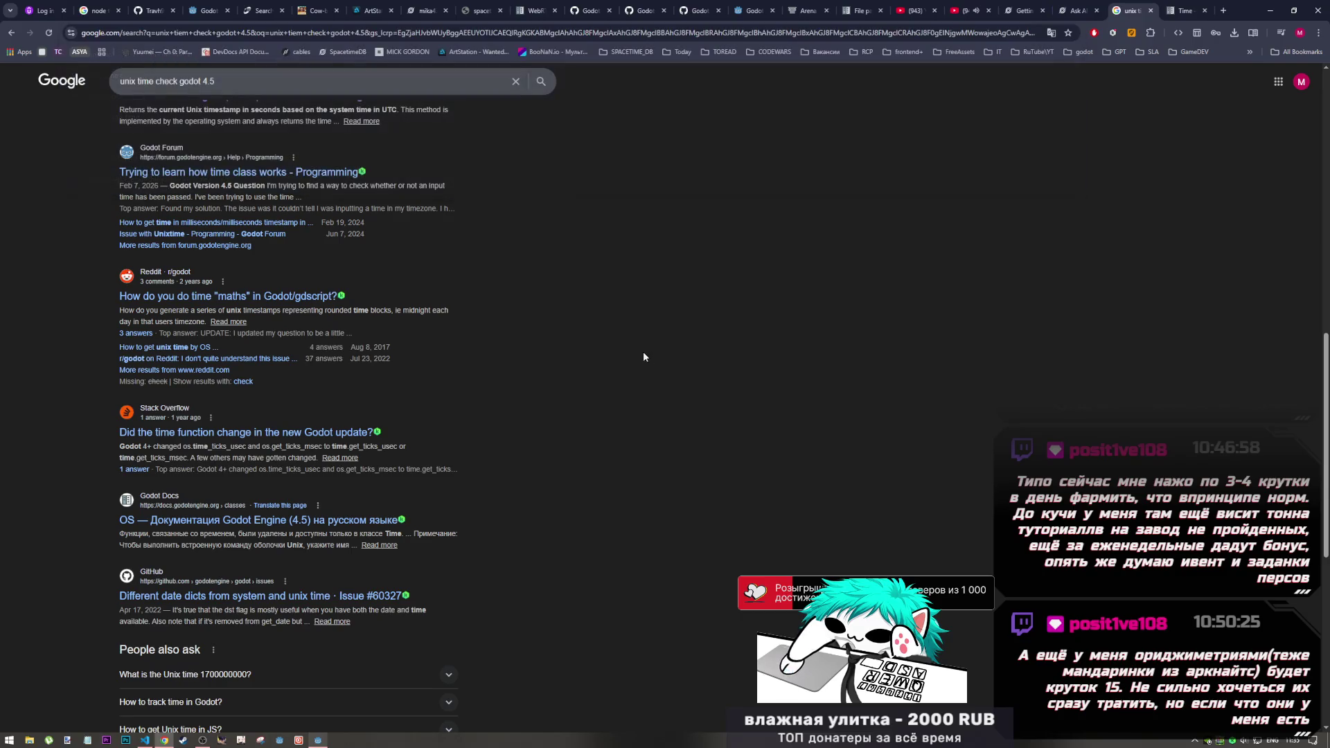
pyautogui.click(239, 32)
pyautogui.write('d')
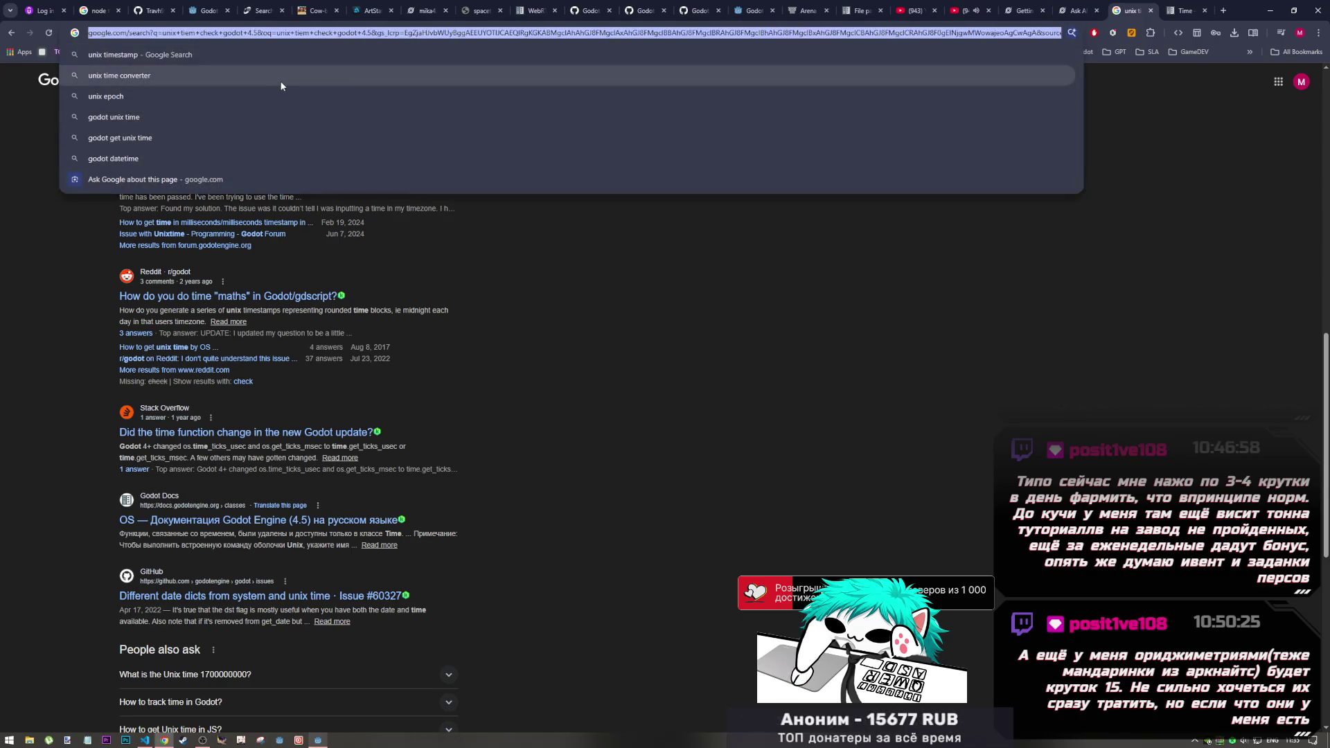
pyautogui.write('eepseek')
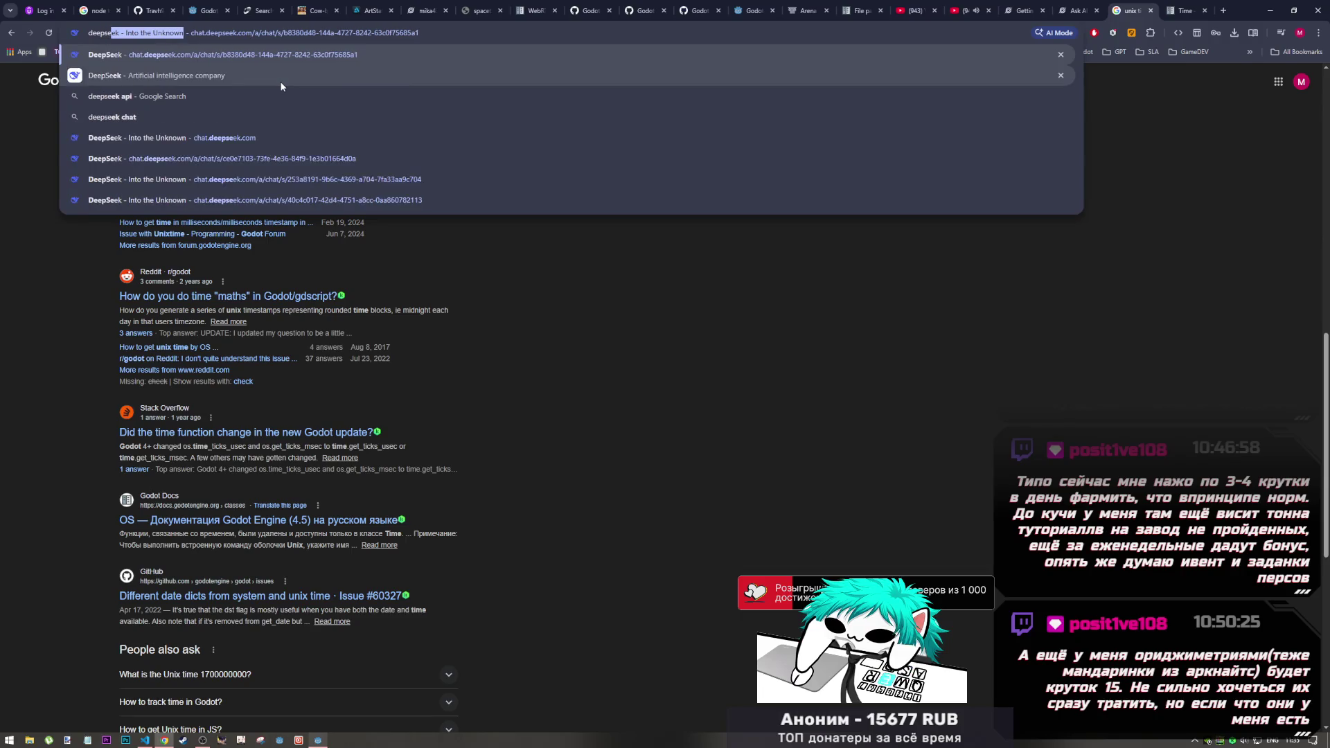
pyautogui.click(193, 138)
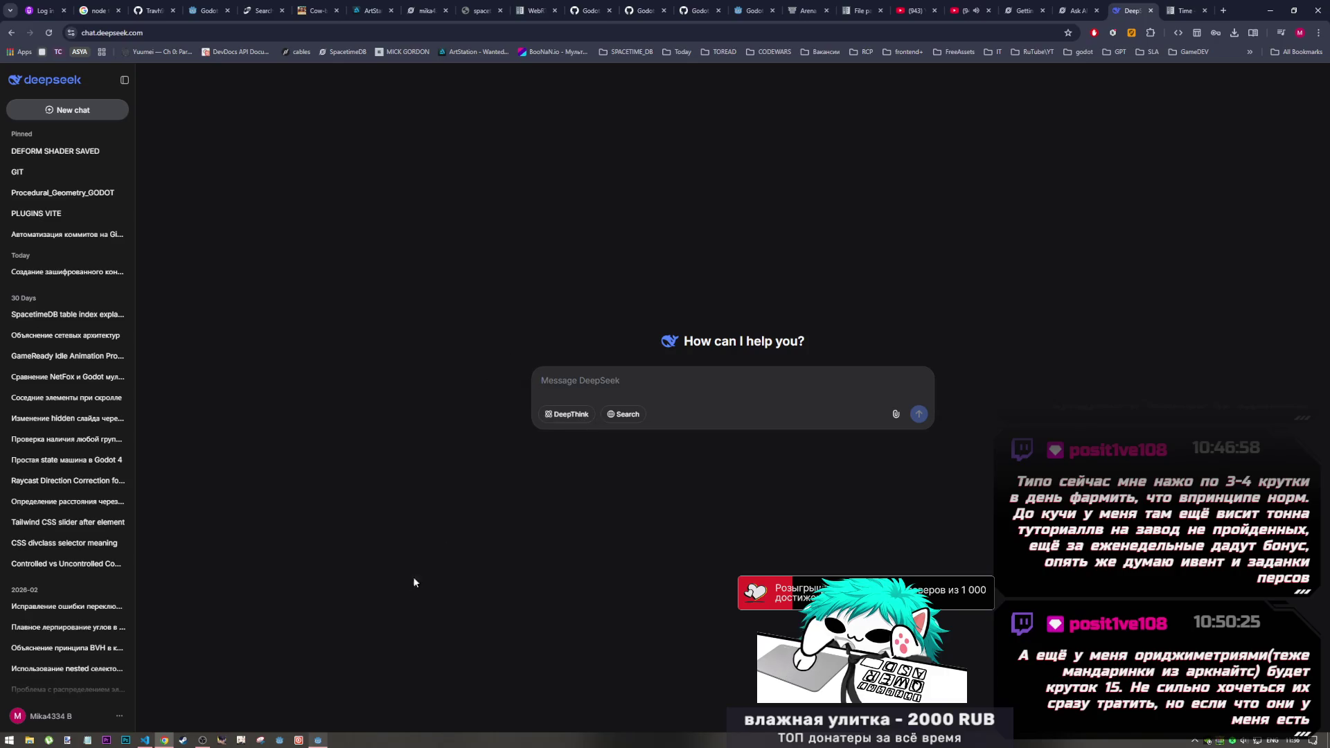
pyautogui.click(149, 740)
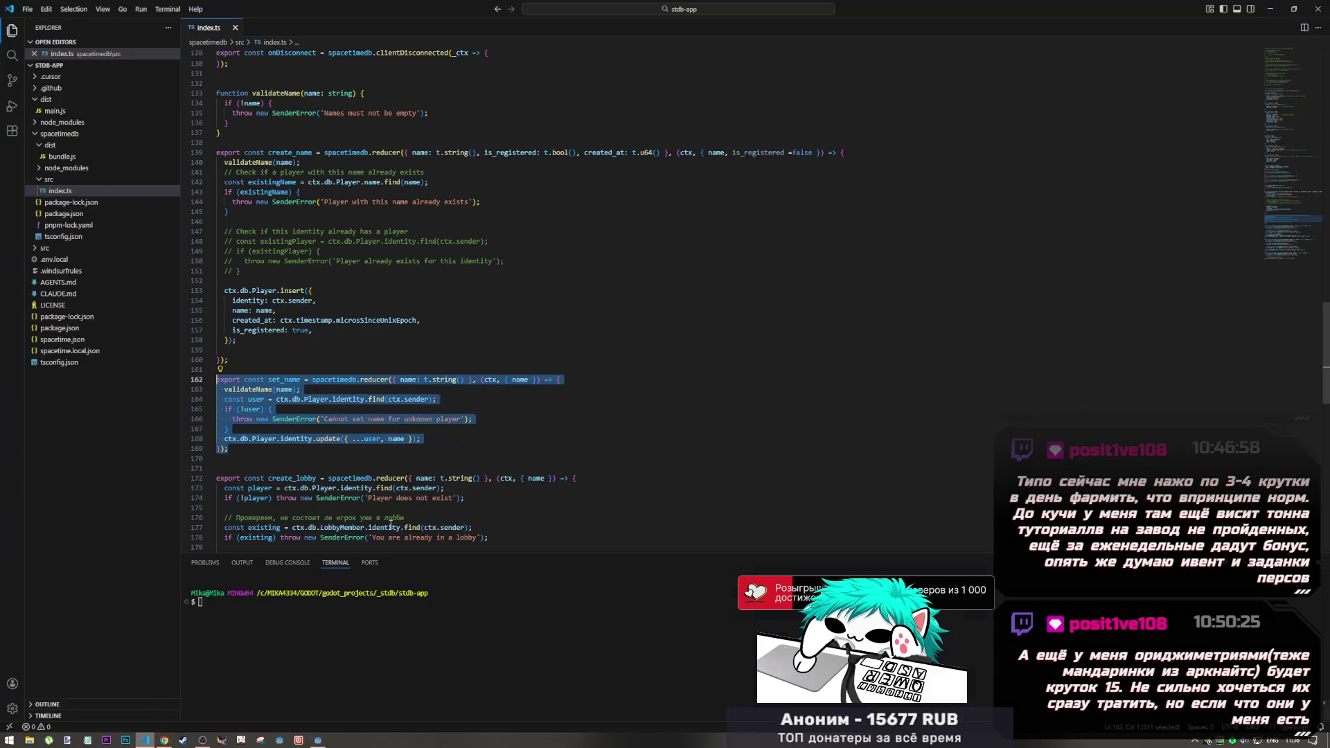
# Step: Add the comment '// добавить проверку на изменение ника по дате' below the unknown-player check in set_name
pyautogui.click(424, 371)
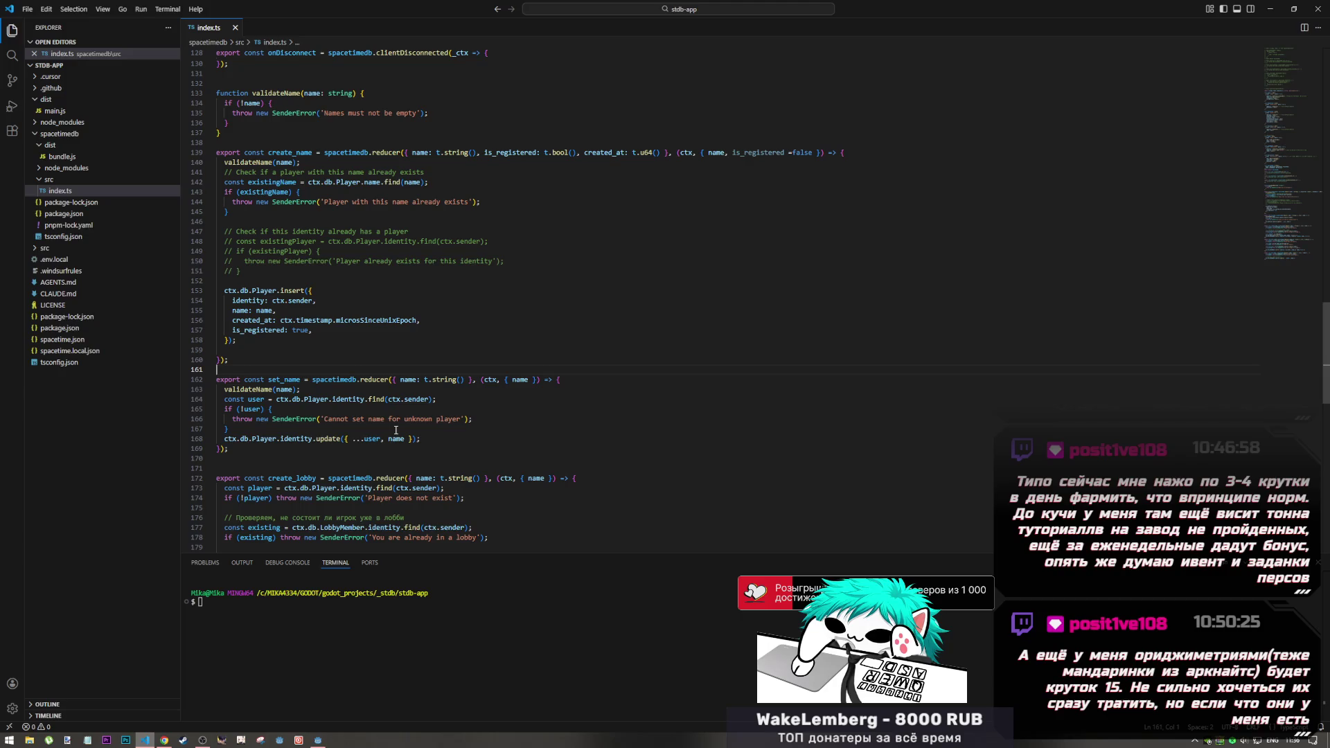
pyautogui.click(361, 429)
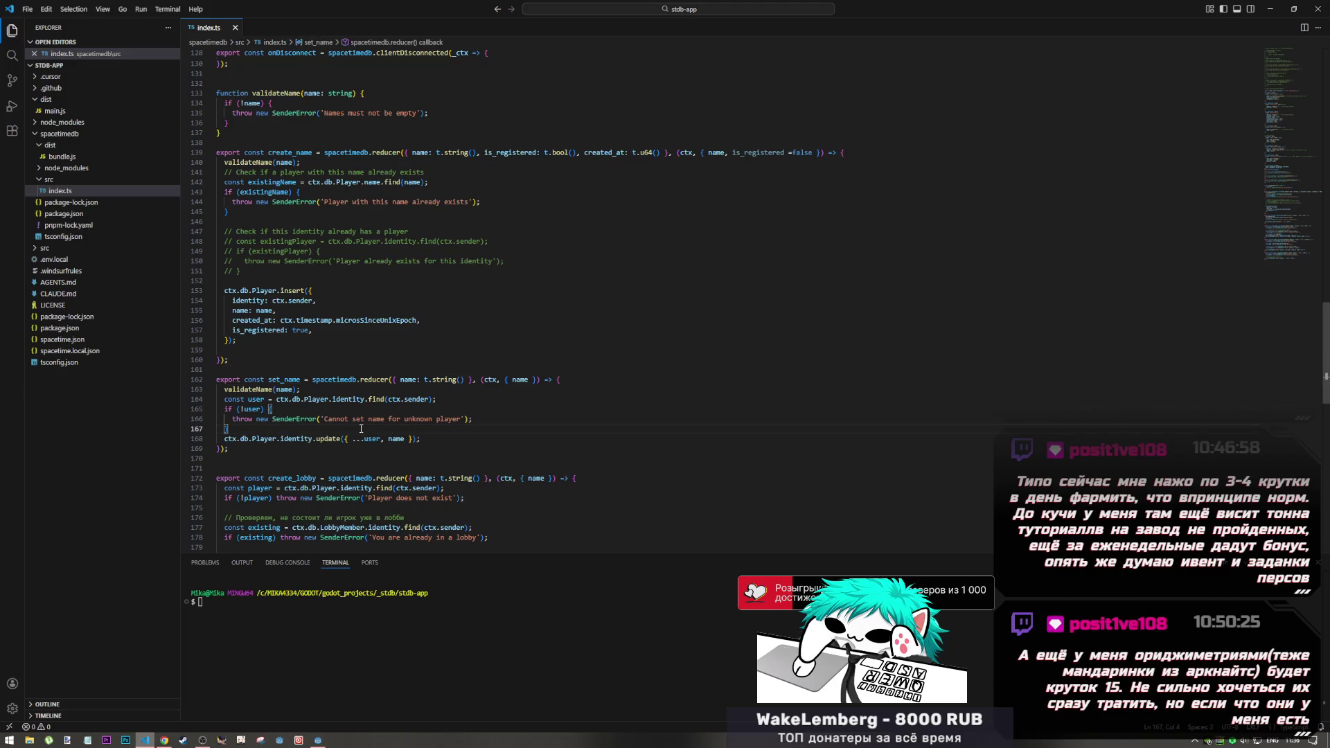
pyautogui.press('Return')
pyautogui.write('// Li')
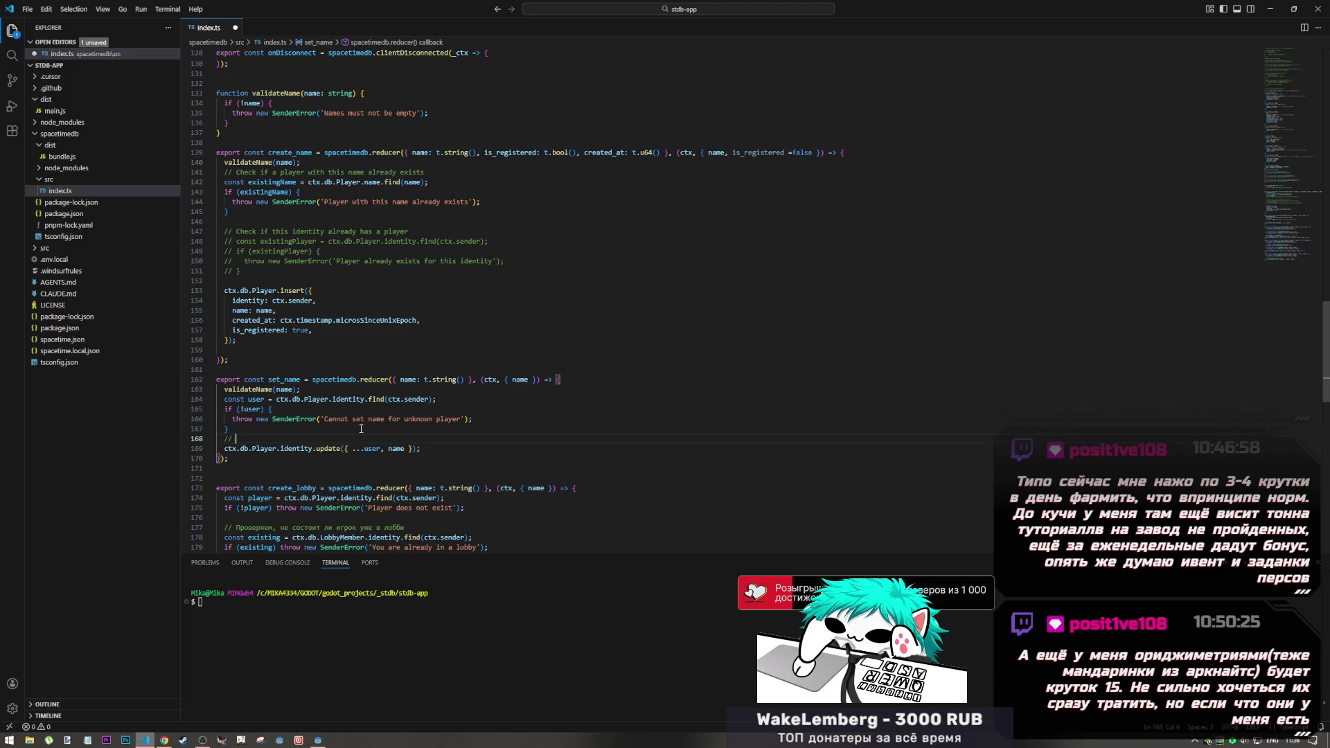
pyautogui.press('BackSpace')
pyautogui.press('BackSpace')
pyautogui.hotkey('alt', 'shift')
pyautogui.write('добавить провер')
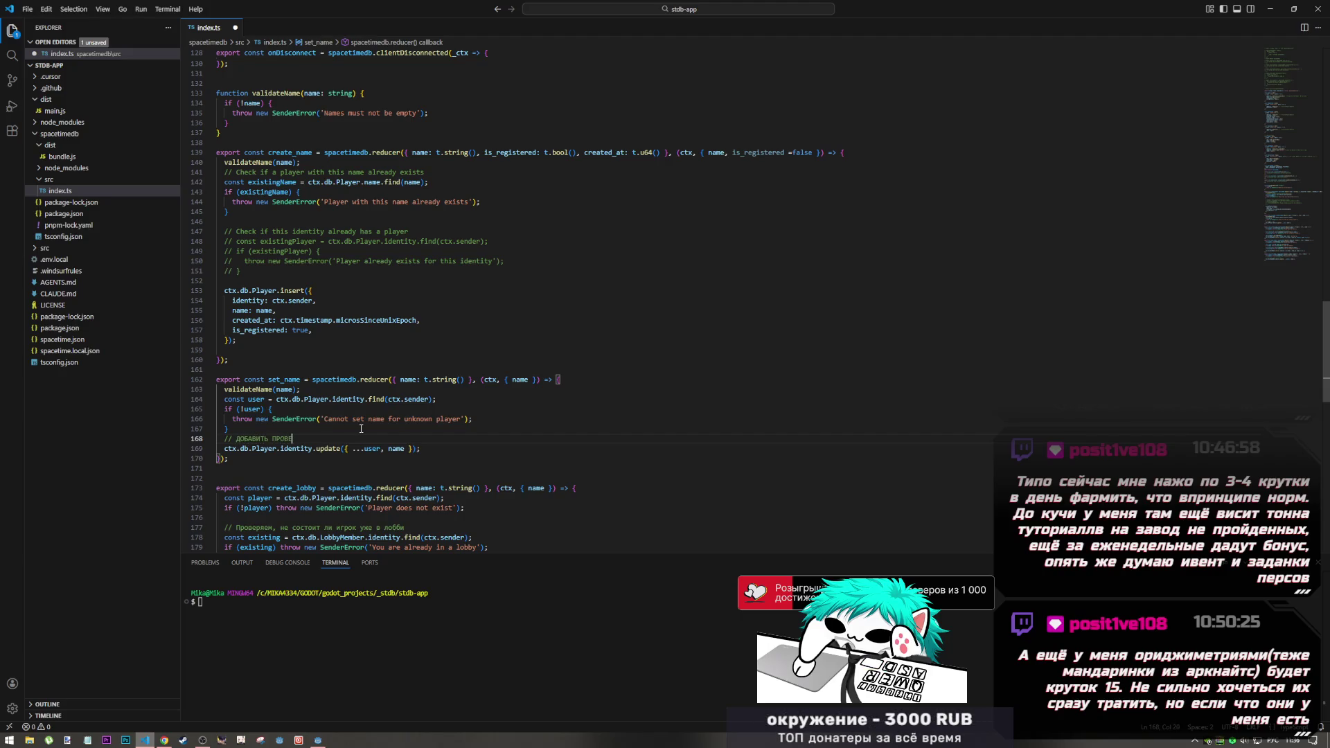
pyautogui.write('ку ')
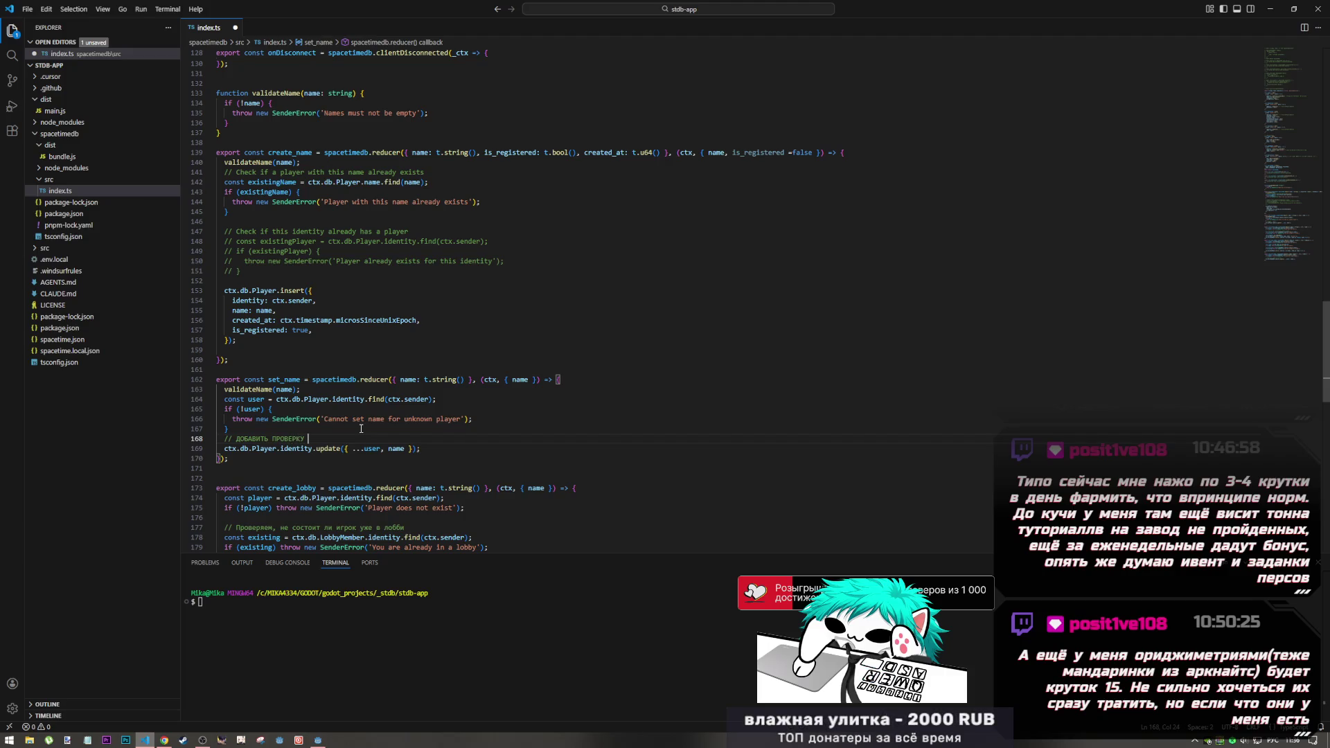
pyautogui.write('на изменение е')
pyautogui.write('ре')
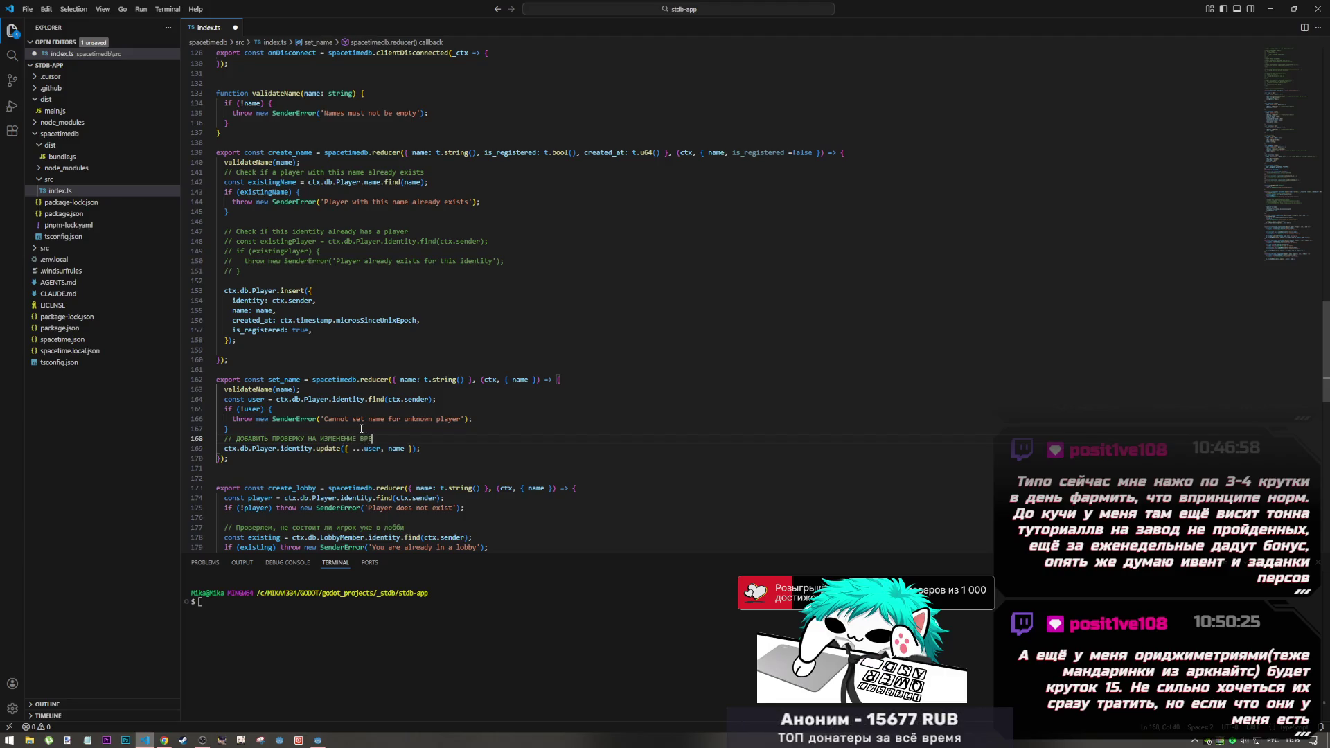
pyautogui.moveTo(360, 439); pyautogui.dragTo(379, 441)
pyautogui.write('ника')
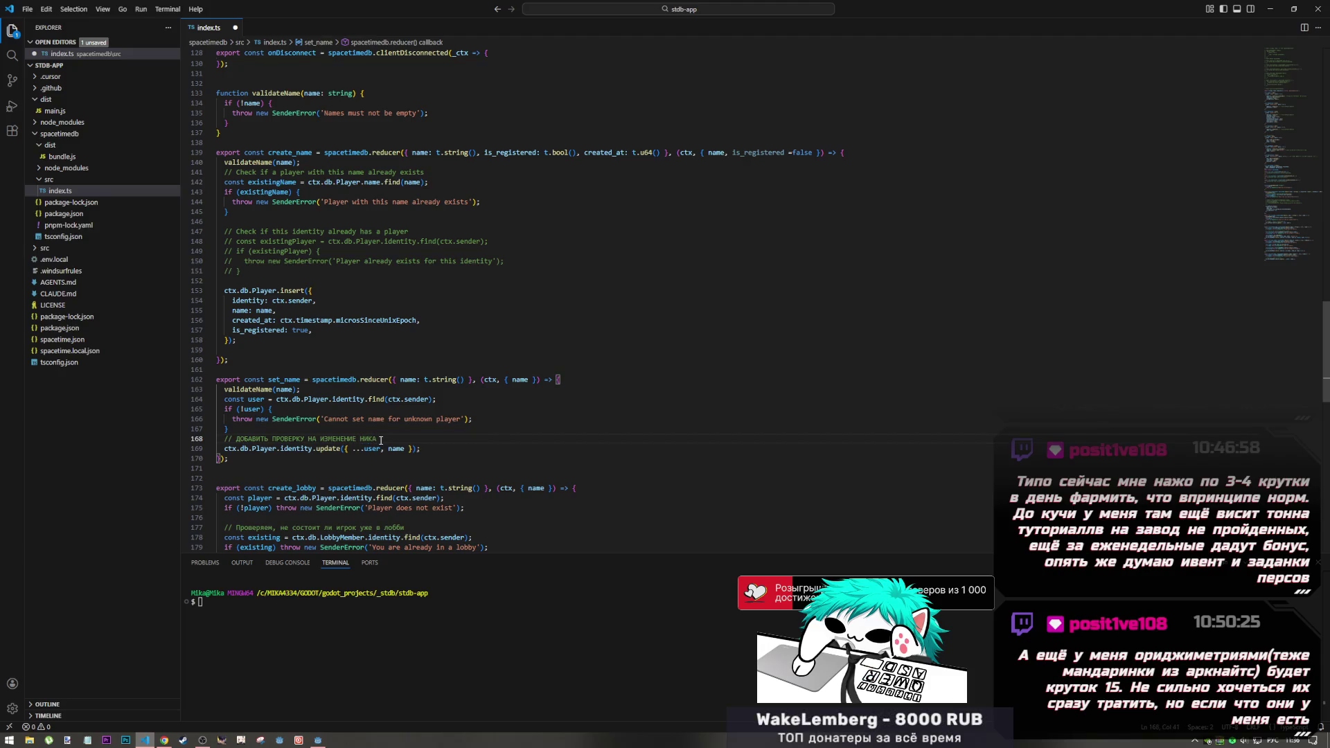
pyautogui.write(' по дате')
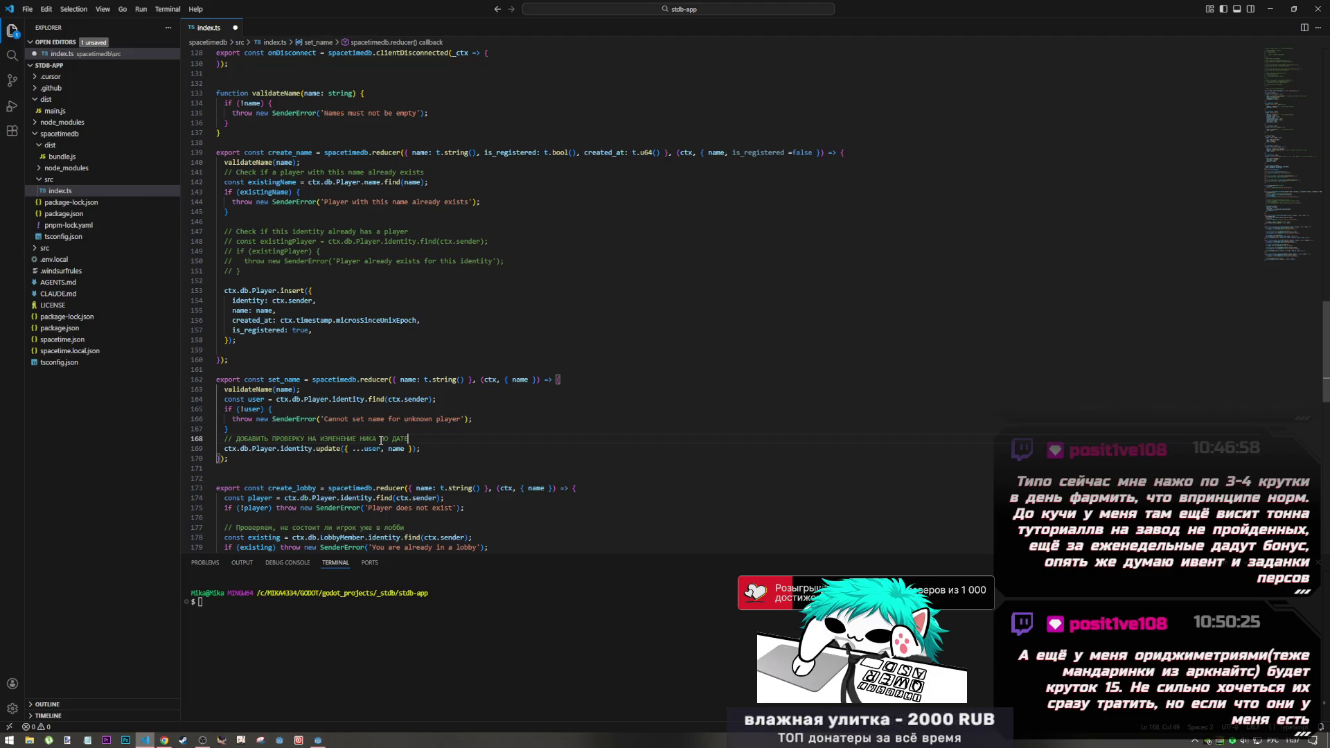
pyautogui.hotkey('alt', 'Tab')
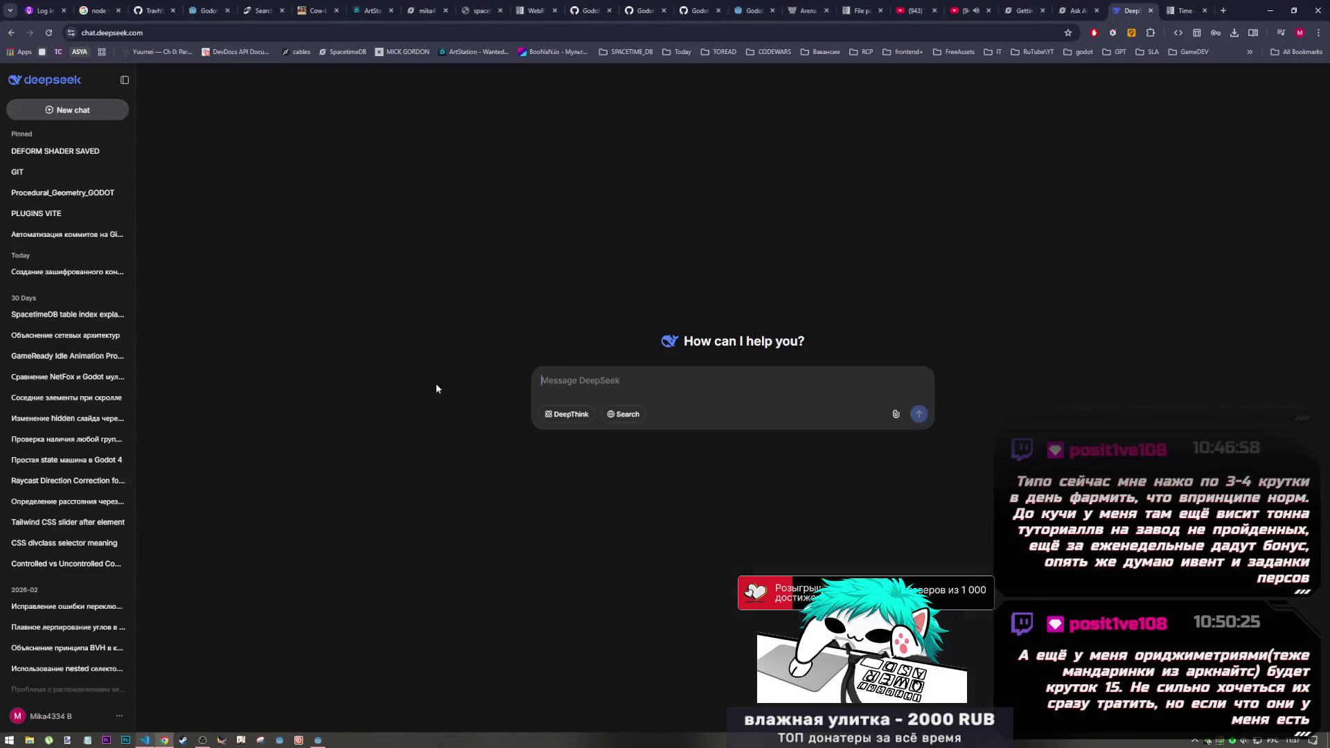
# Step: Return to menu_lobby.gd in Godot and place the cursor on the 'register' key in save_config, line 105
pyautogui.hotkey('alt', 'Tab')
pyautogui.hotkey('alt', 'Tab')
pyautogui.press('Tab')
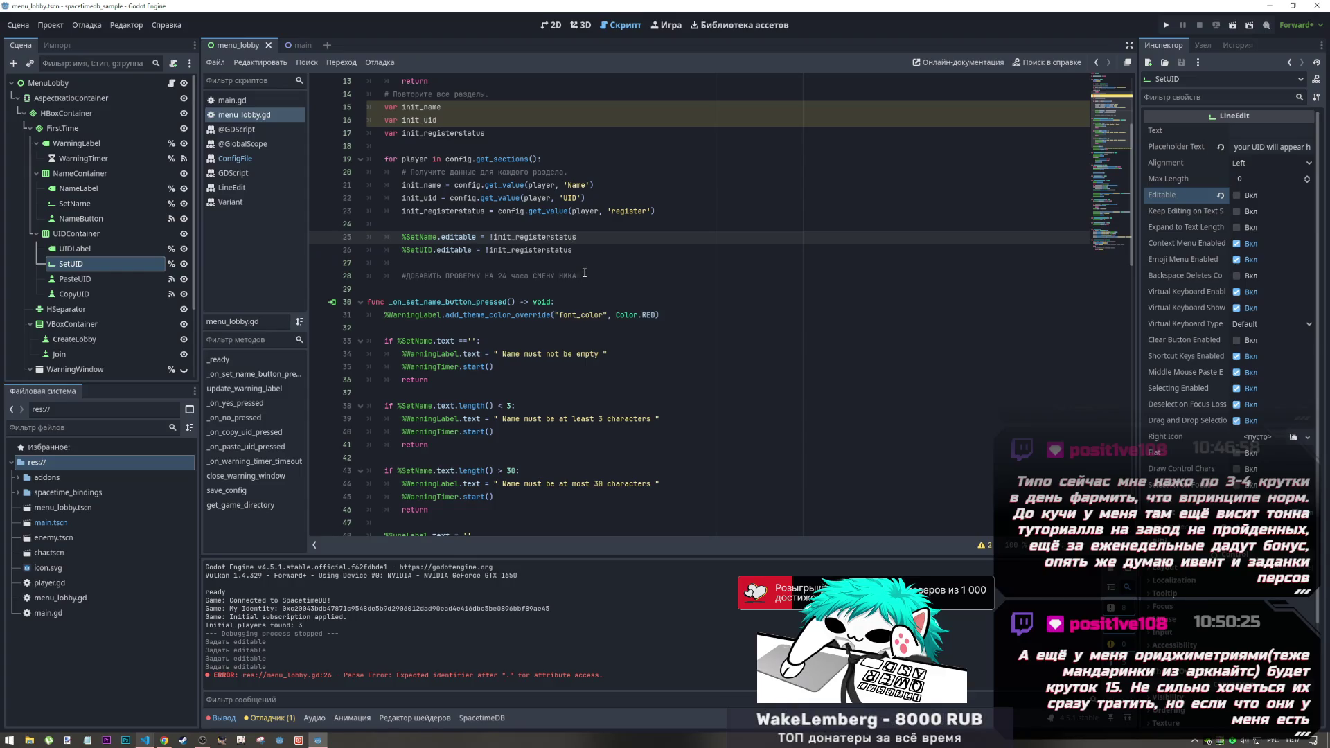
pyautogui.scroll(-15, 474, 338)
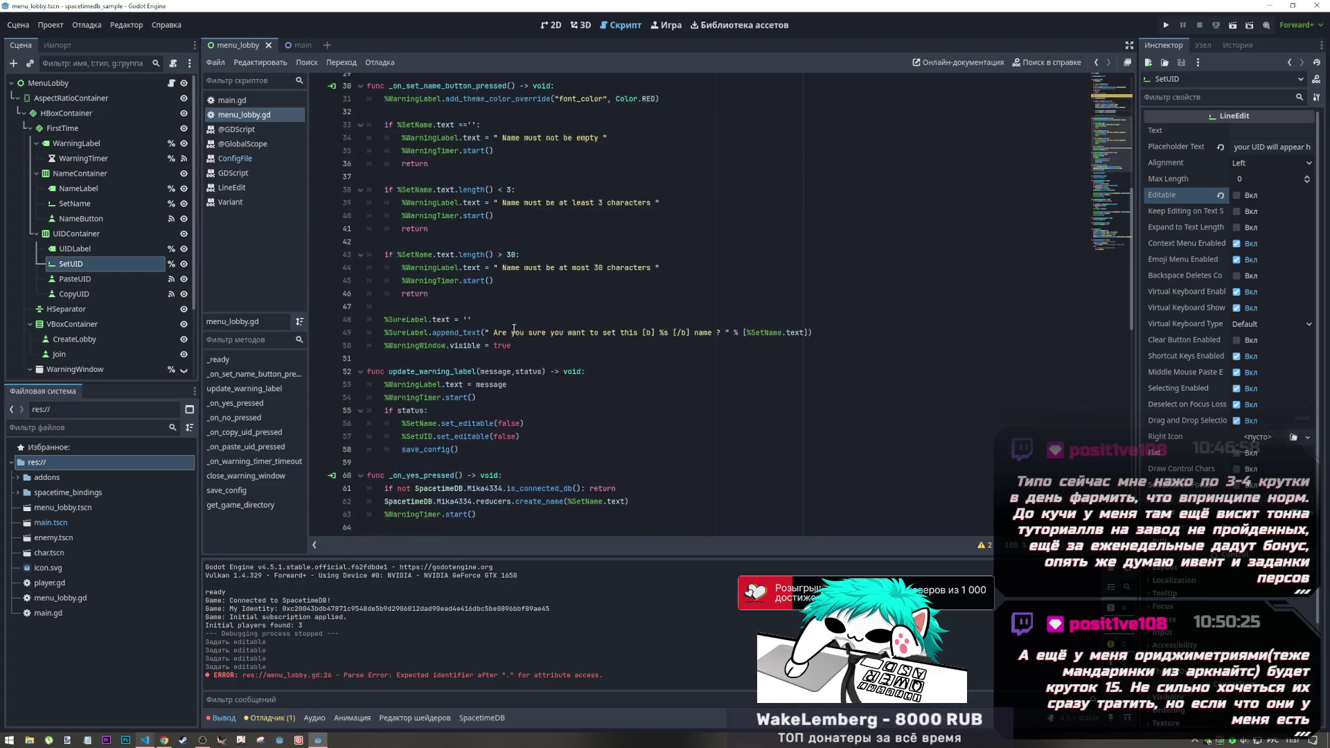
pyautogui.scroll(18, 474, 338)
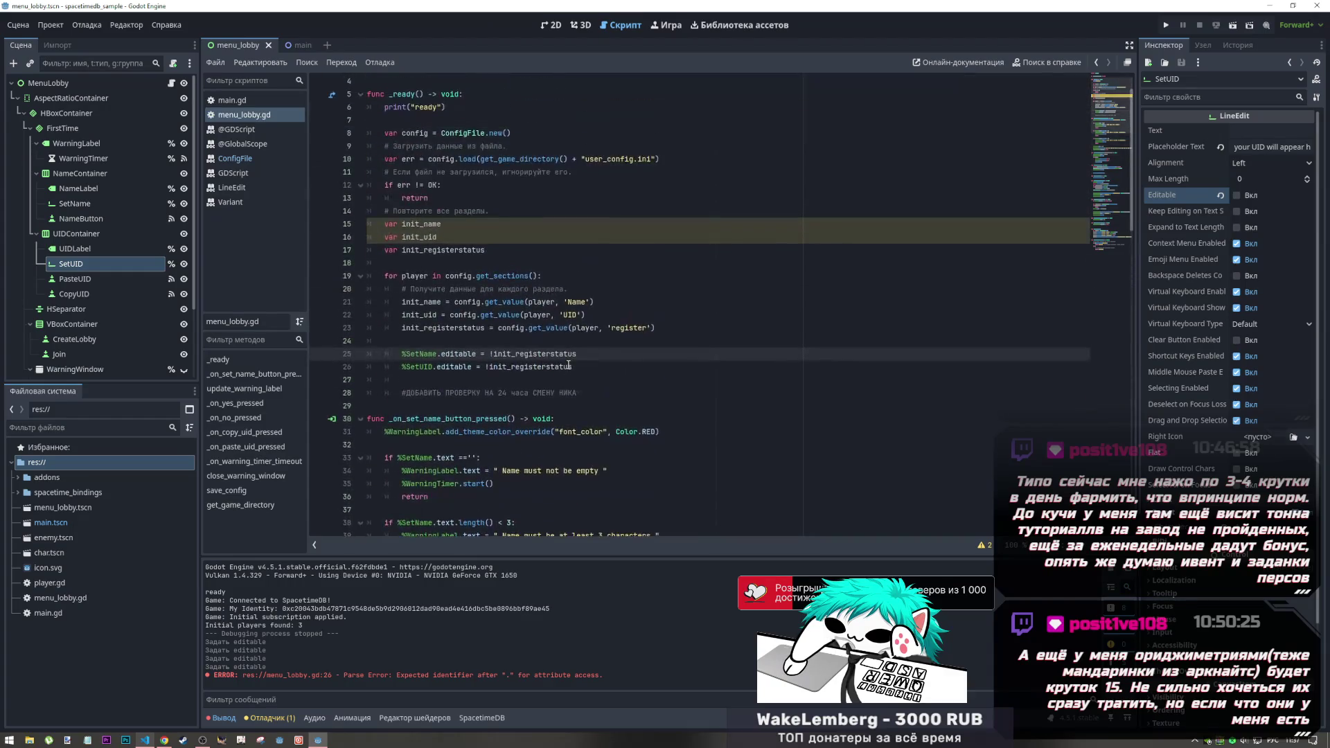
pyautogui.scroll(-3, 567, 361)
pyautogui.hotkey('alt', 'Tab')
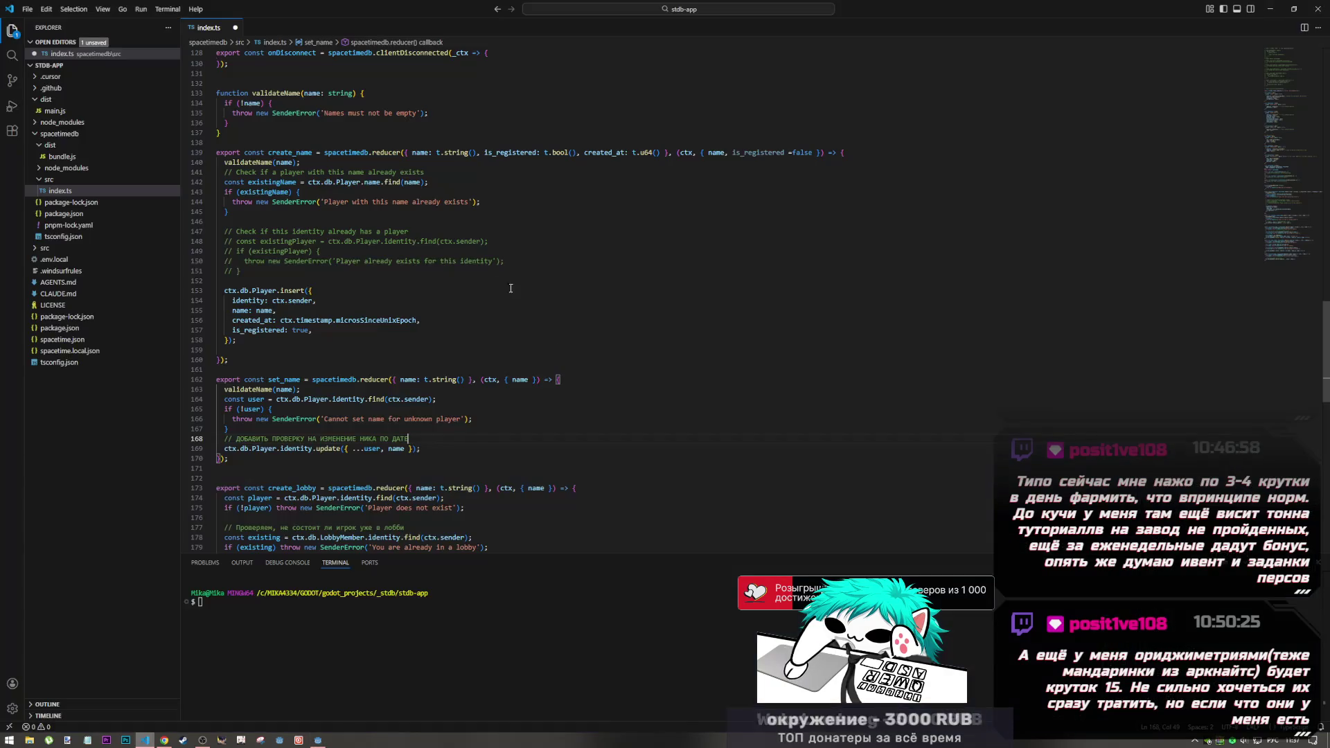
pyautogui.hotkey('alt', 'Tab')
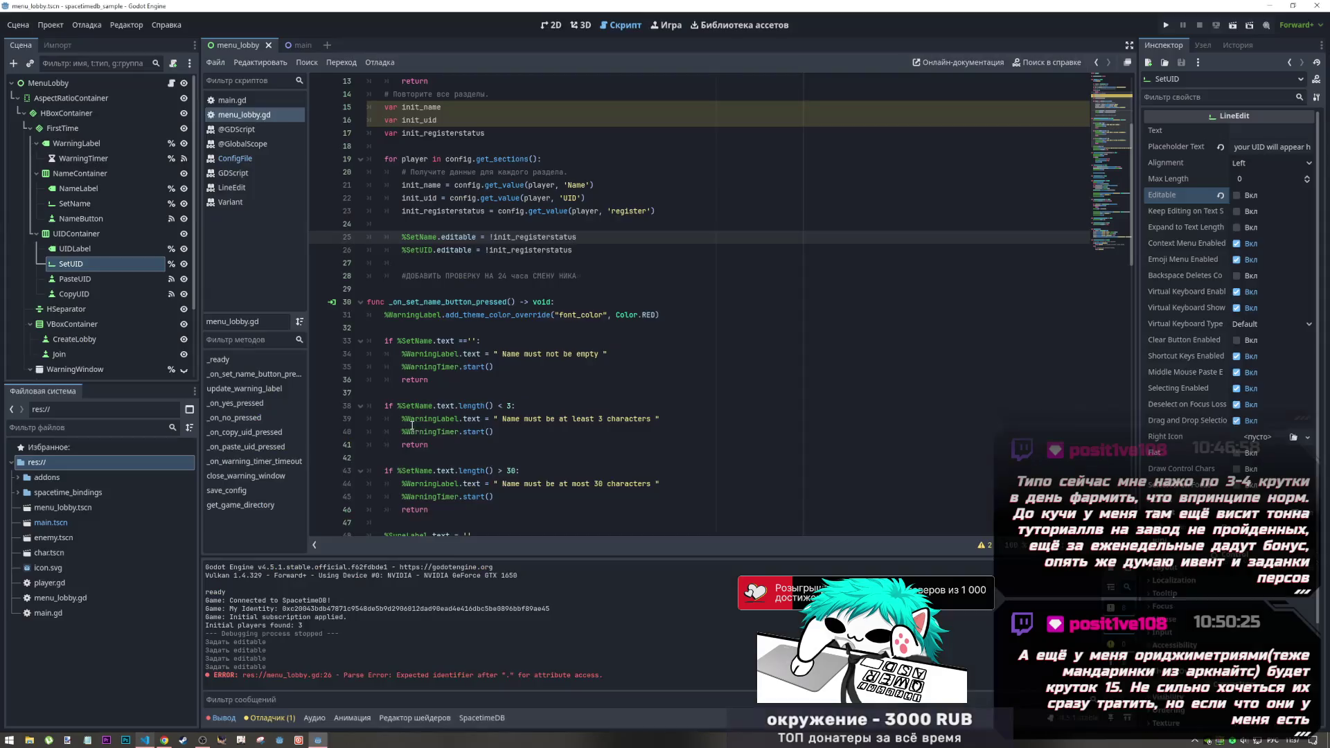
pyautogui.click(615, 257)
pyautogui.press('Down')
pyautogui.press('Down')
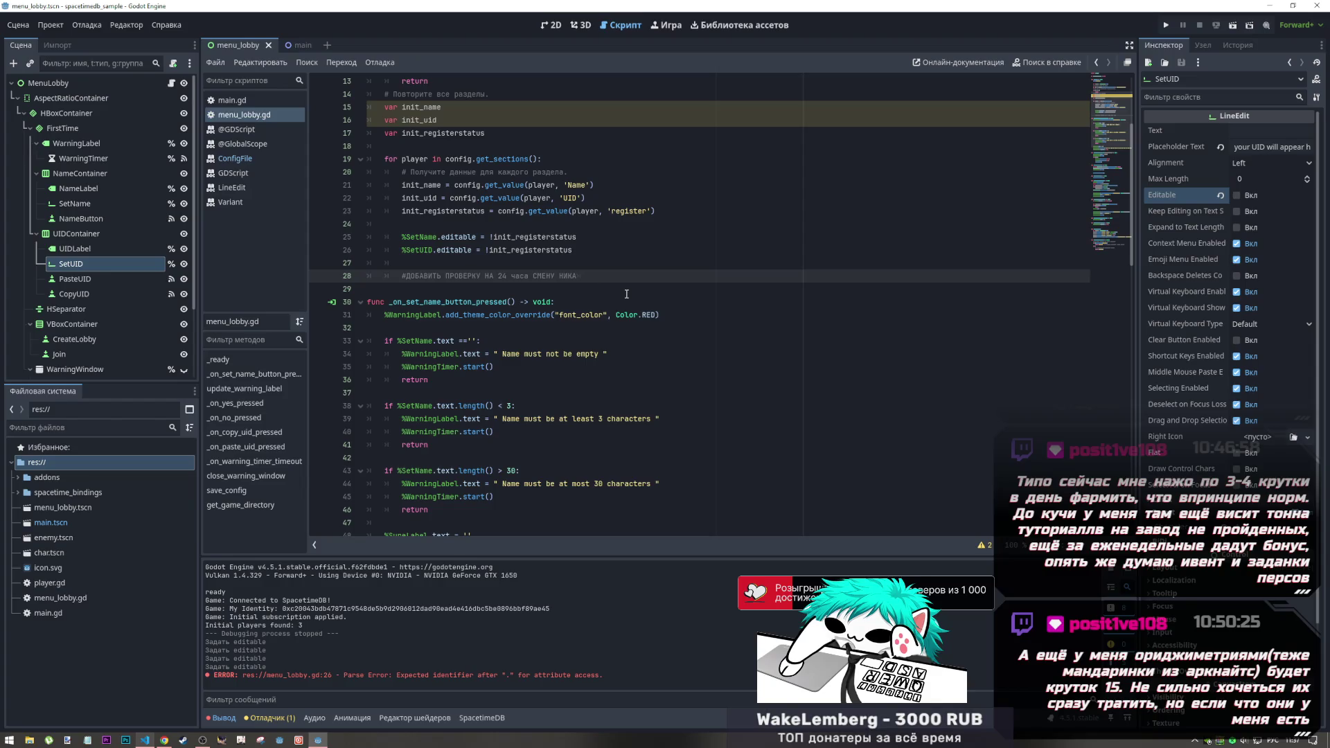
pyautogui.scroll(4, 626, 294)
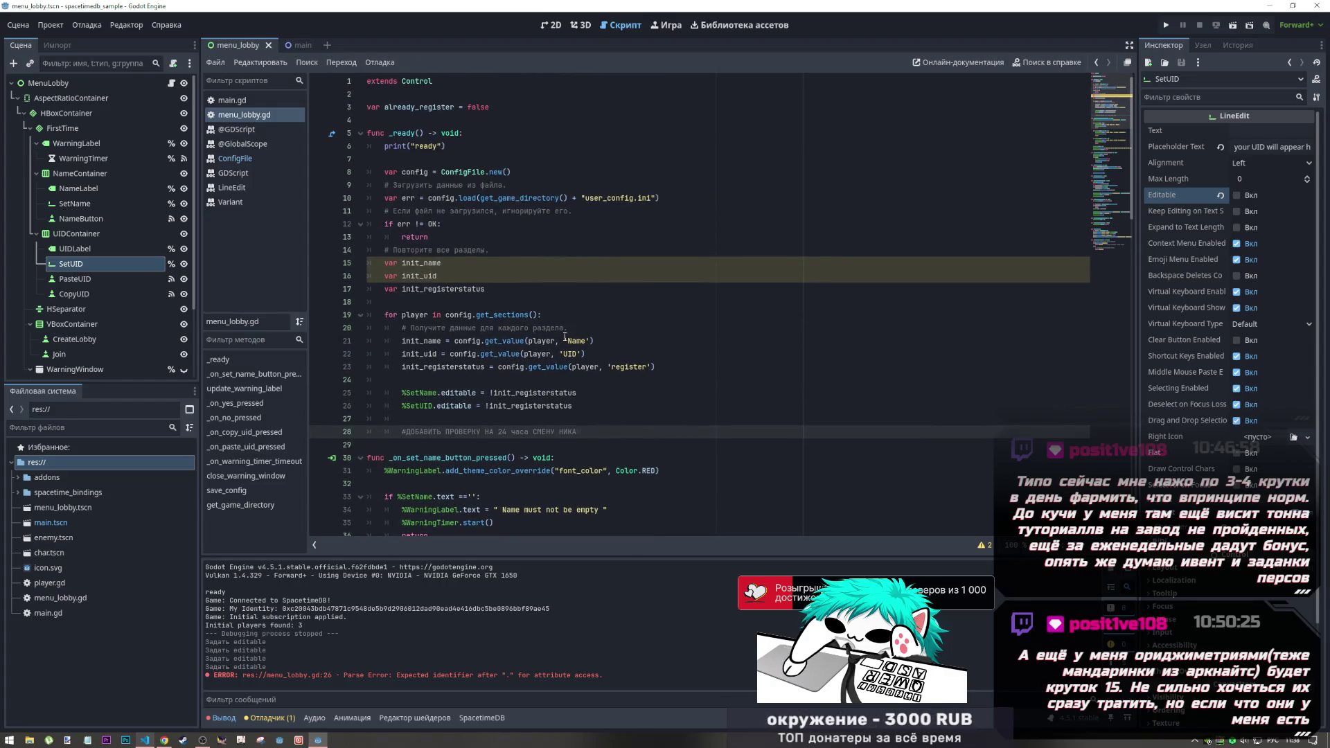
pyautogui.scroll(-20, 564, 359)
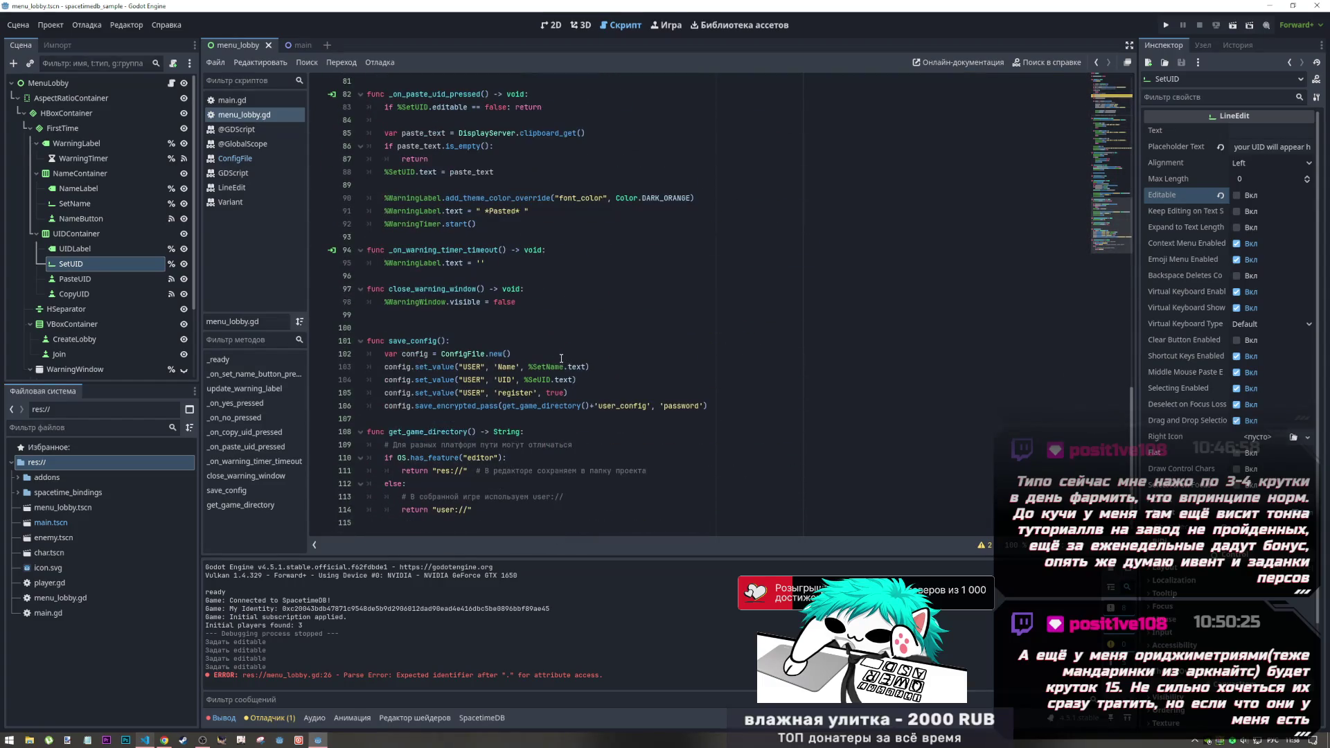
pyautogui.click(498, 393)
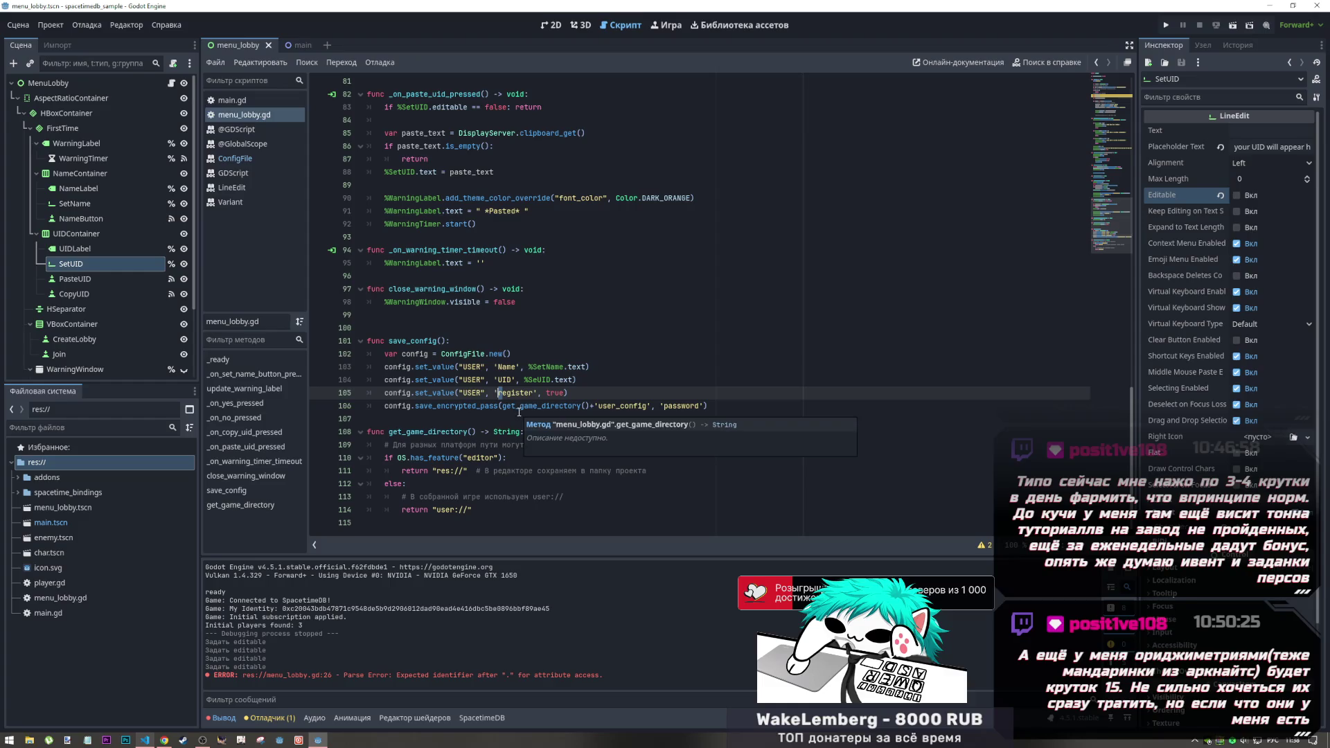
# Step: Rename the 'register' key to 'initRegister' on line 105 and in _ready's get_value on line 23, then save
pyautogui.write('штш')
pyautogui.press('BackSpace')
pyautogui.press('BackSpace')
pyautogui.press('BackSpace')
pyautogui.hotkey('alt', 'shift')
pyautogui.write('in')
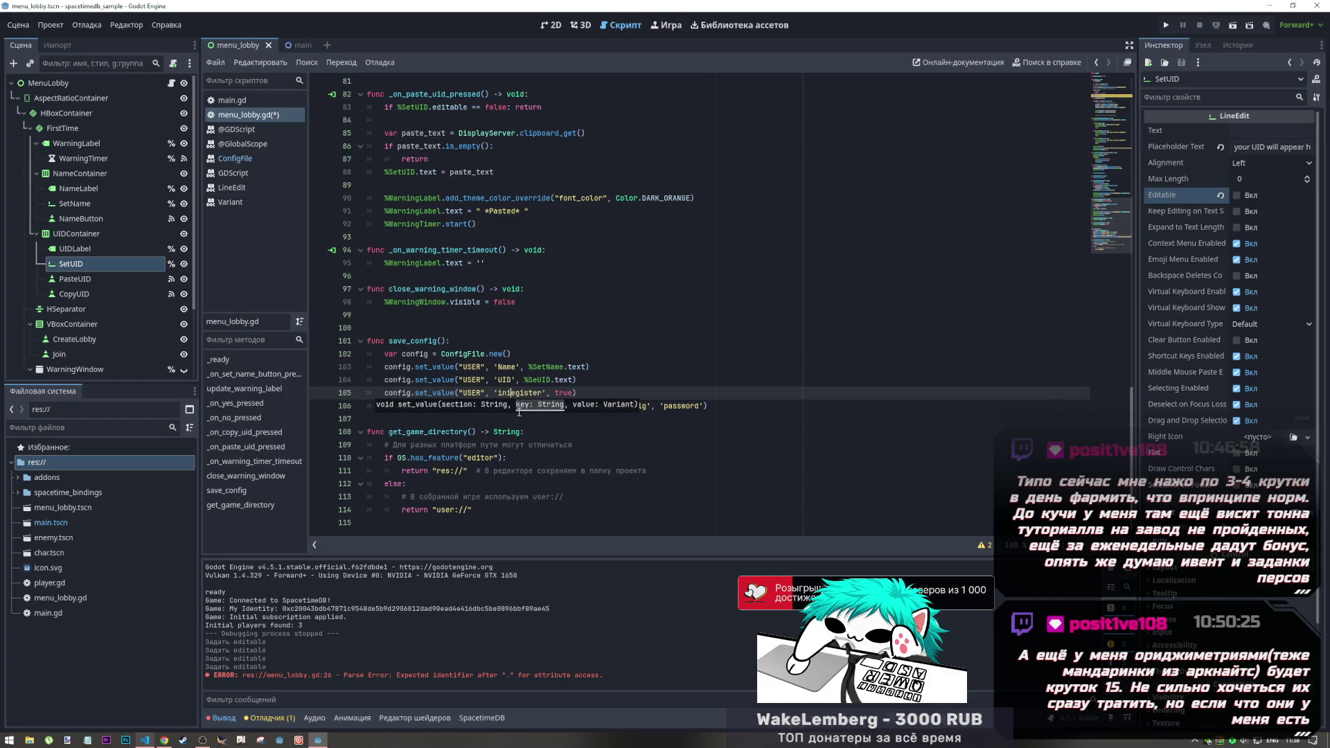
pyautogui.write('itR')
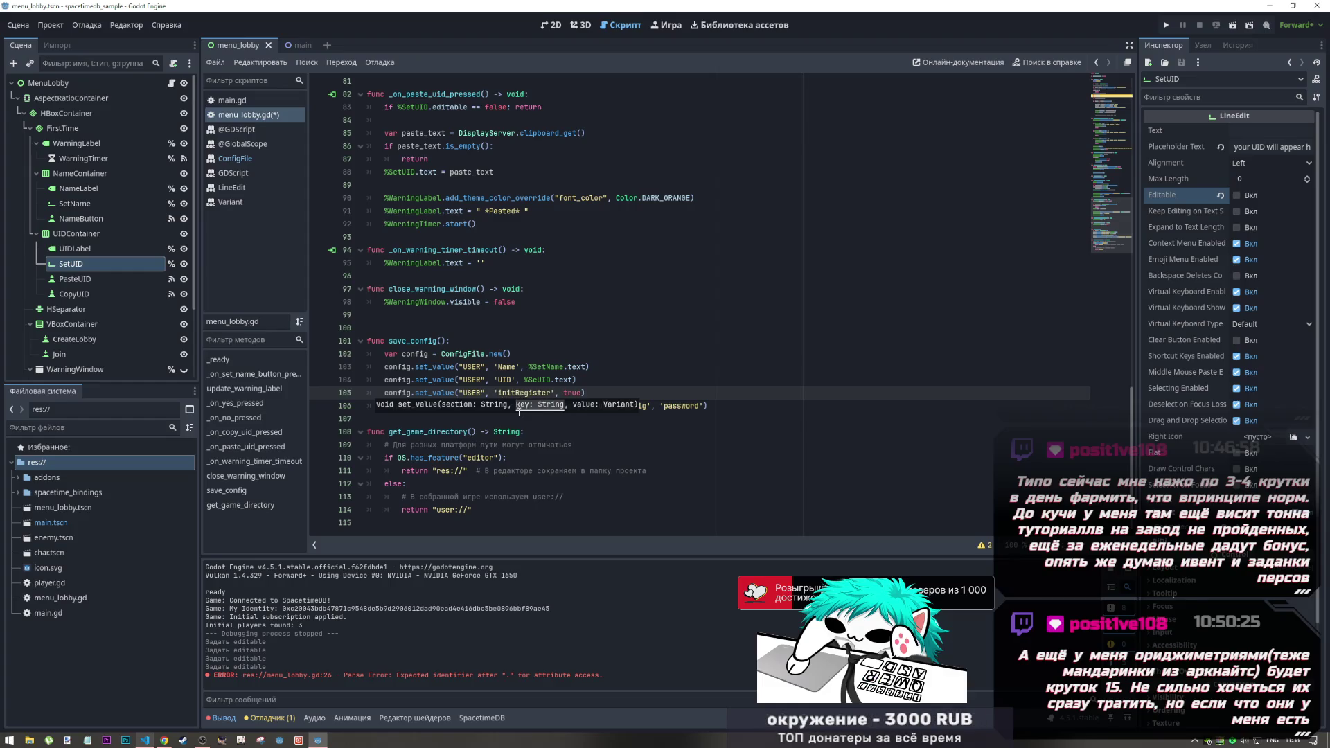
pyautogui.doubleClick(545, 393)
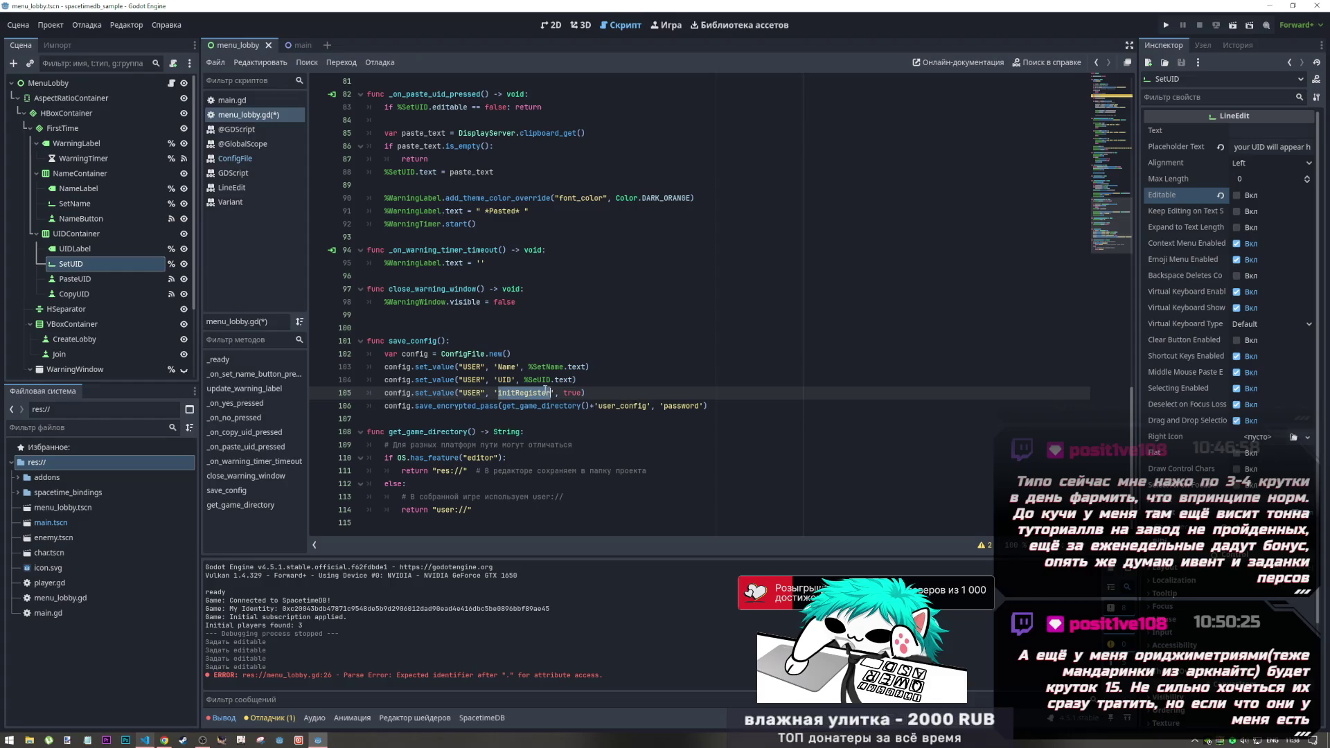
pyautogui.scroll(20, 548, 391)
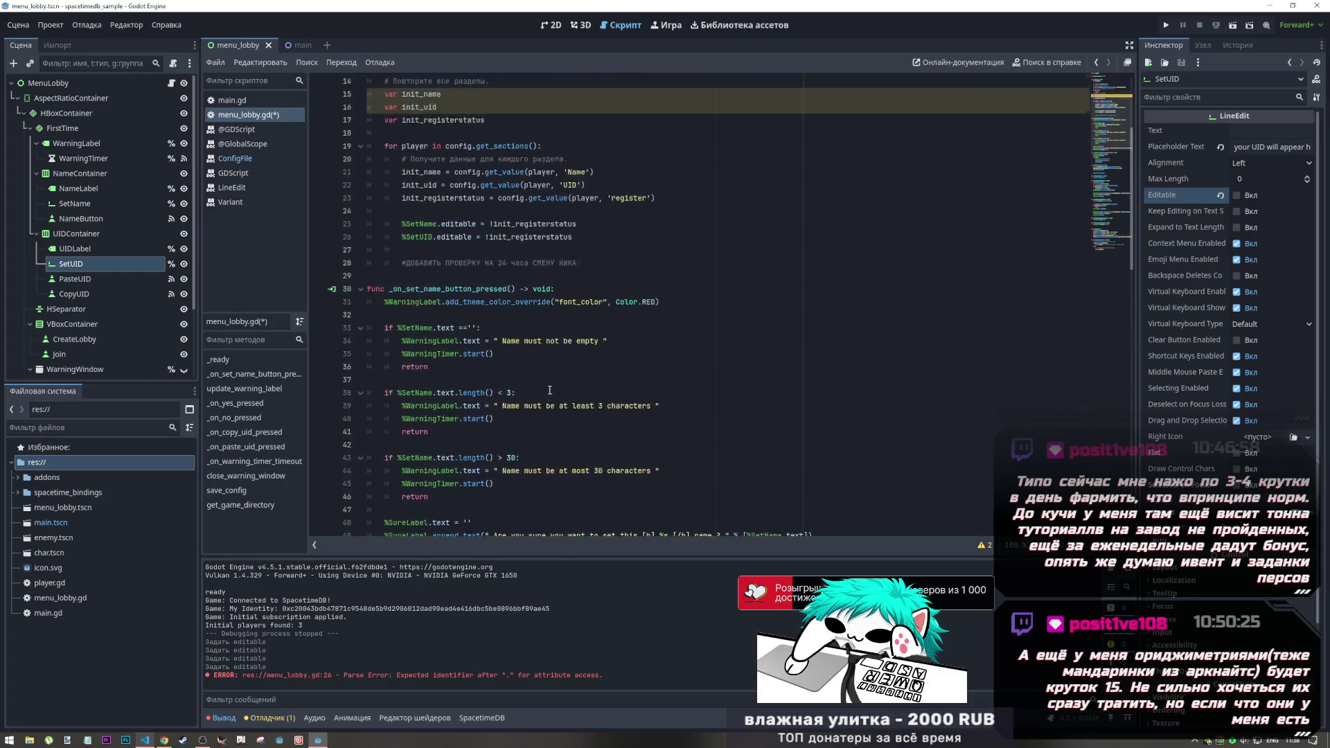
pyautogui.scroll(4, 549, 391)
pyautogui.doubleClick(634, 341)
pyautogui.write('initRegister')
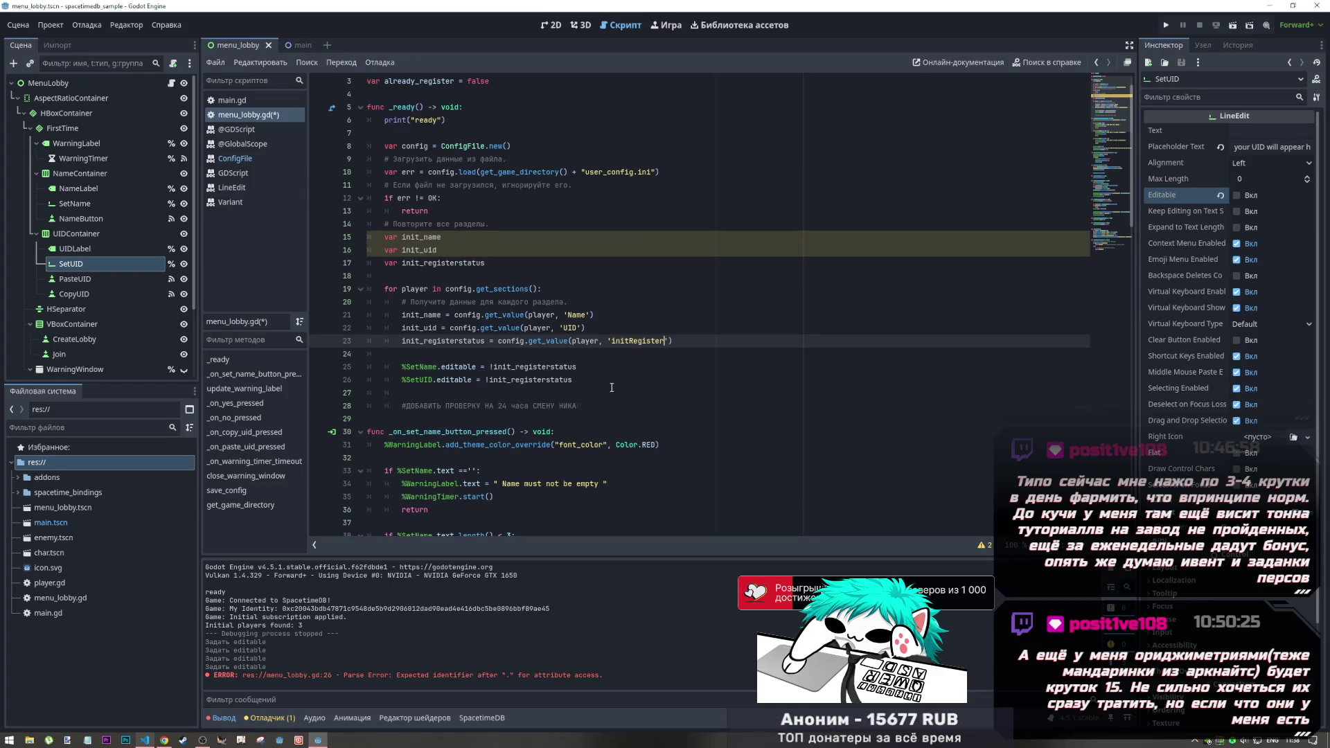
pyautogui.scroll(-15, 612, 387)
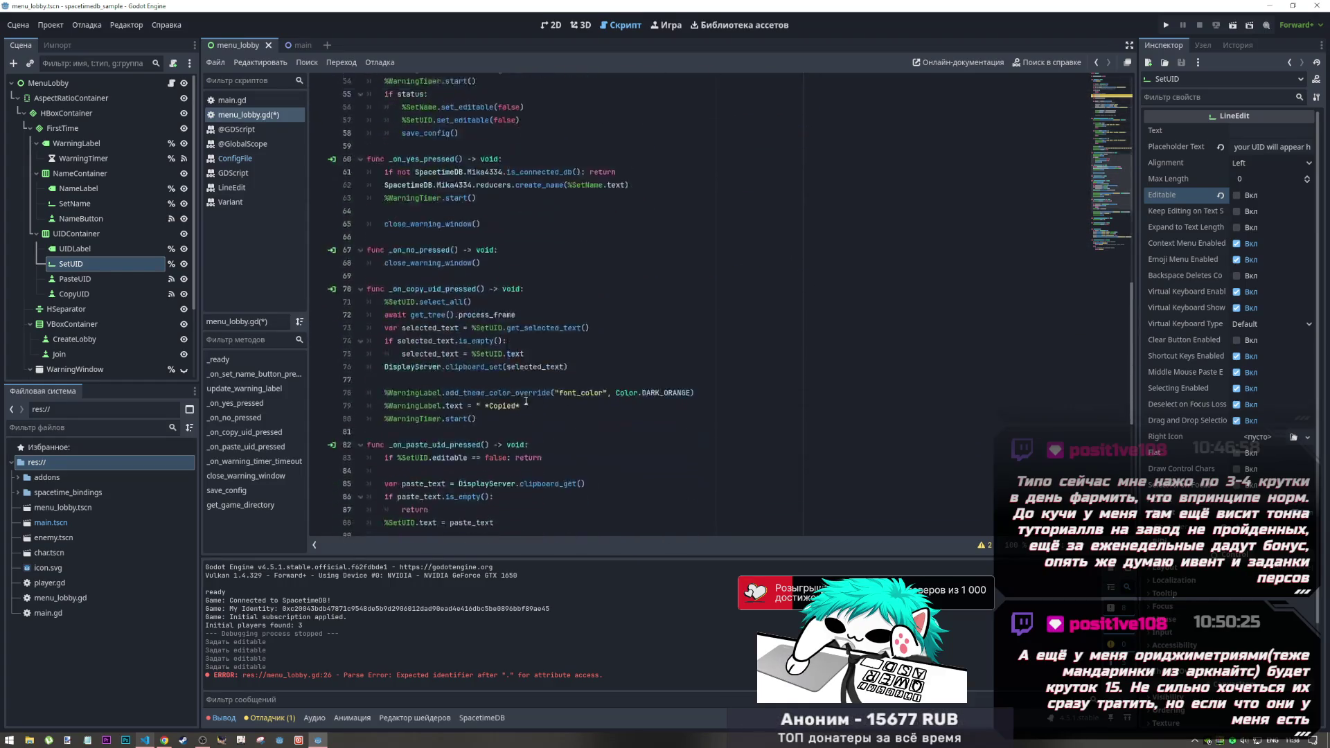
pyautogui.scroll(-7, 526, 401)
pyautogui.hotkey('ctrl', 's')
# Step: Copy the initRegister set_value call on line 105
pyautogui.click(509, 444)
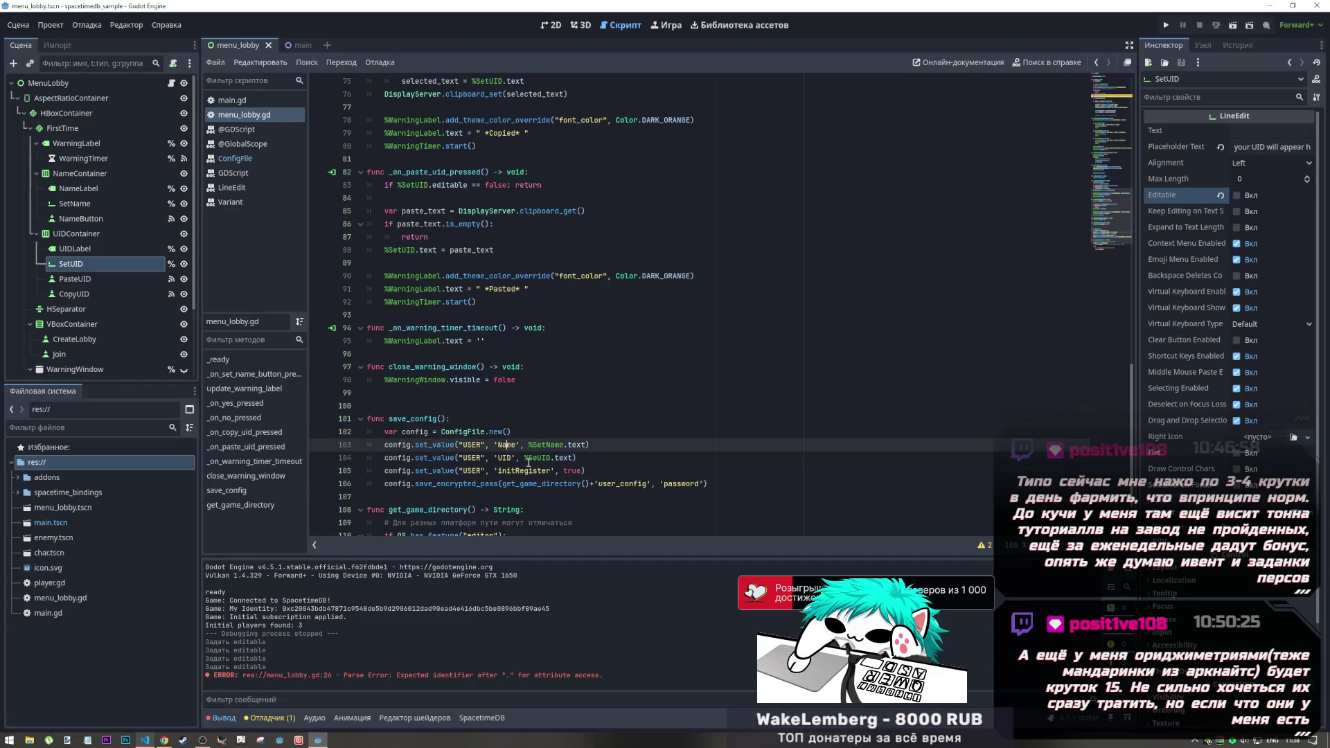
pyautogui.scroll(15, 588, 338)
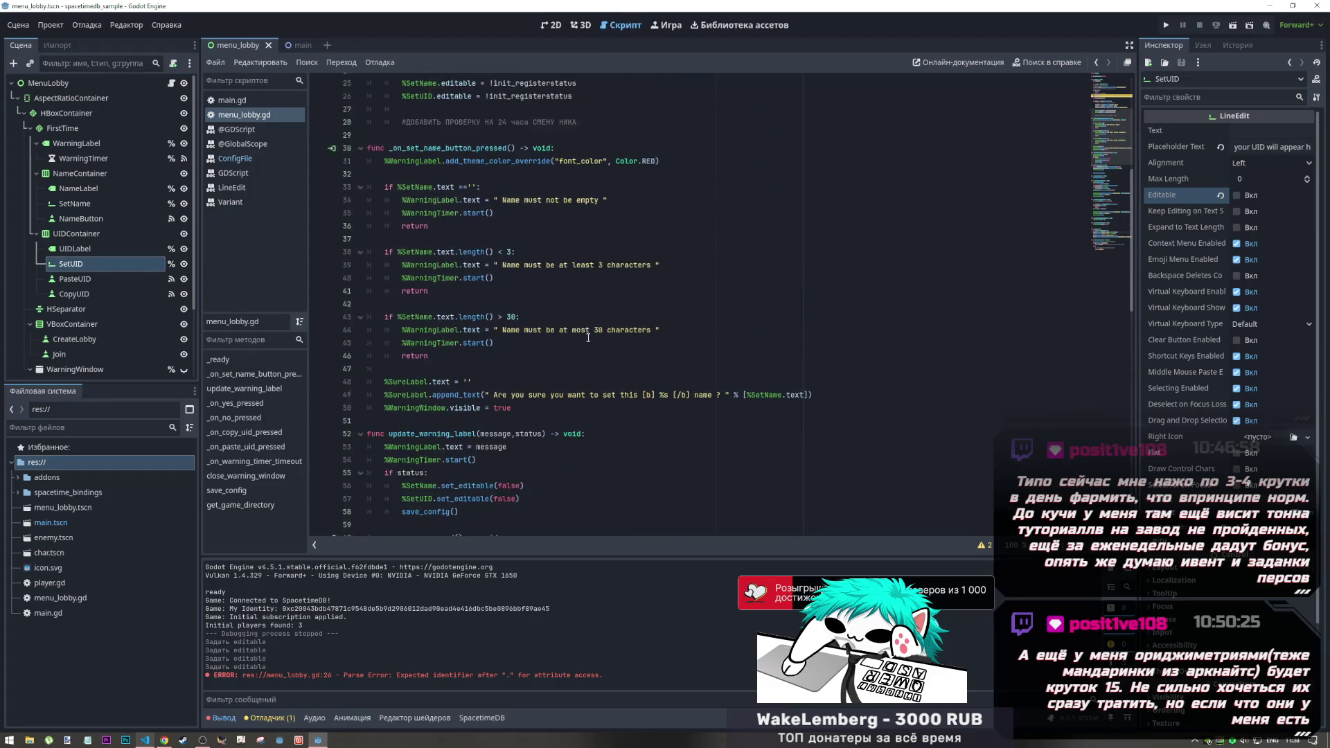
pyautogui.scroll(5, 588, 337)
pyautogui.scroll(-13, 580, 348)
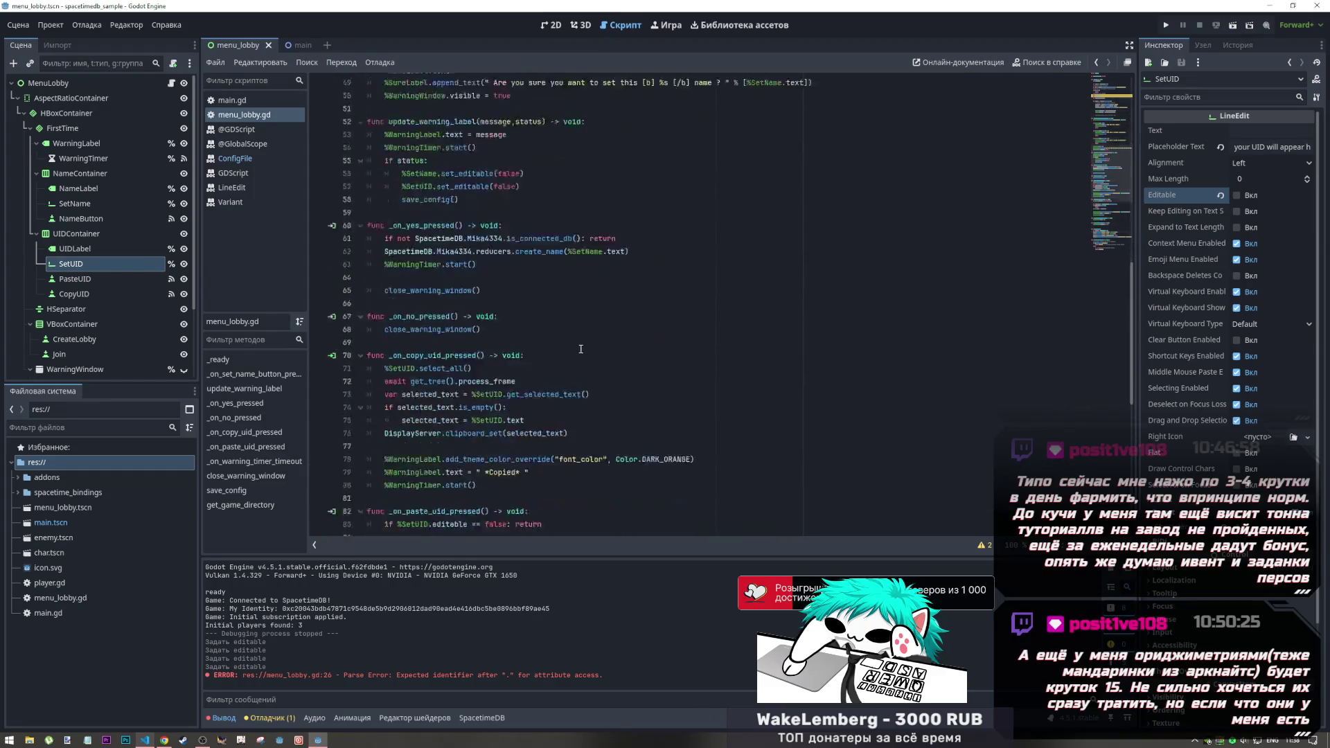
pyautogui.scroll(-10, 581, 348)
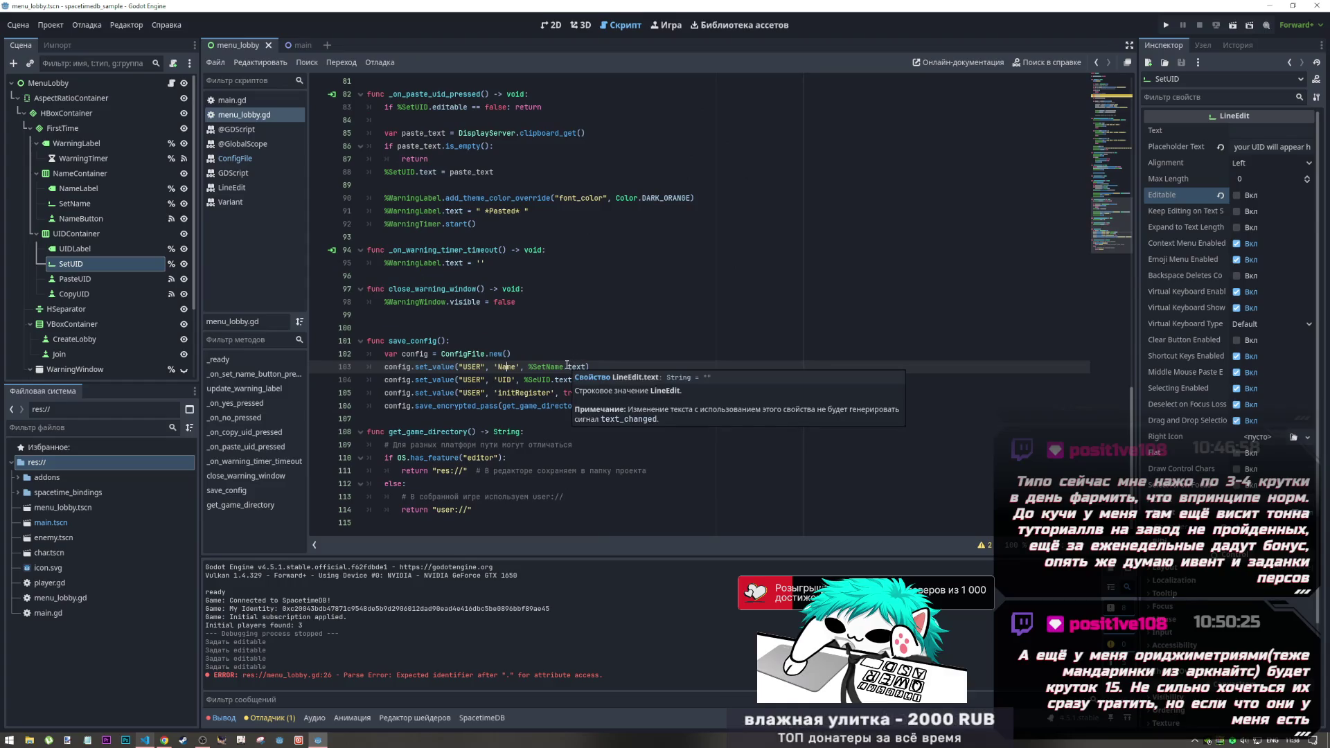
pyautogui.click(609, 395)
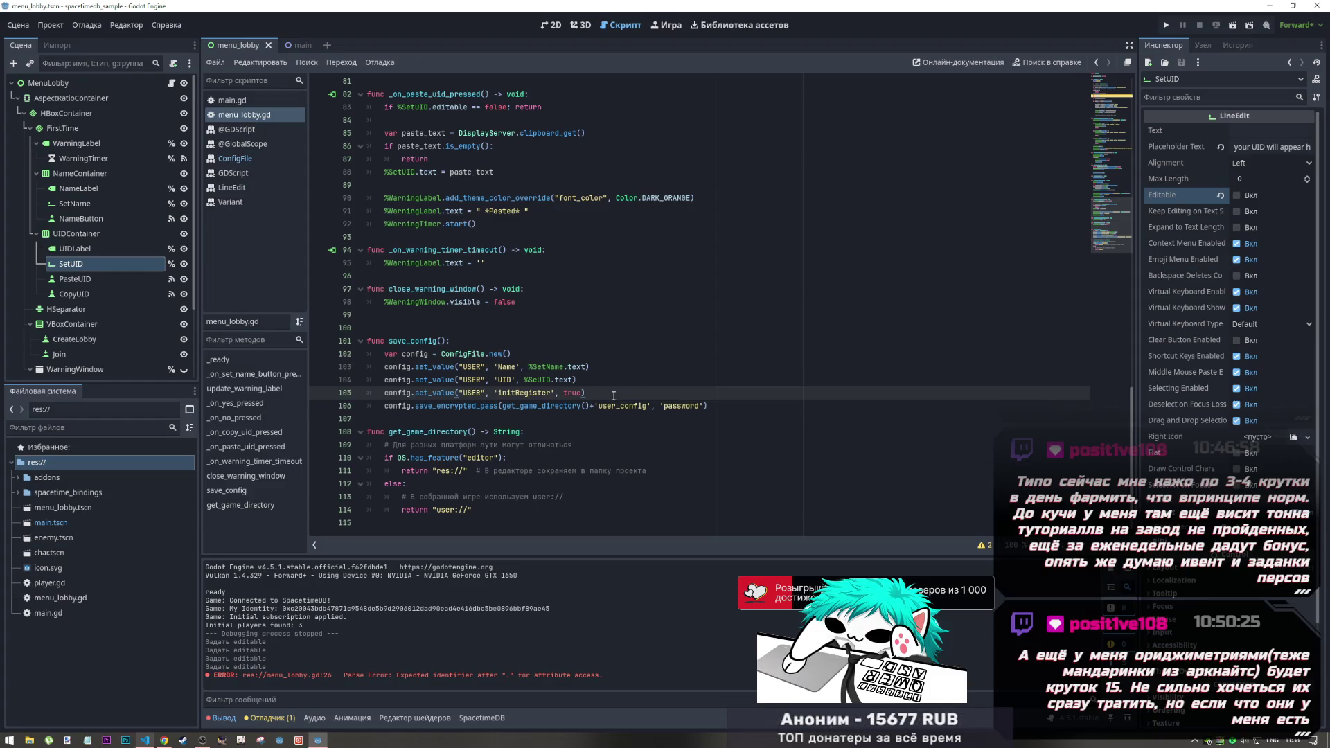
pyautogui.moveTo(587, 394); pyautogui.dragTo(385, 399)
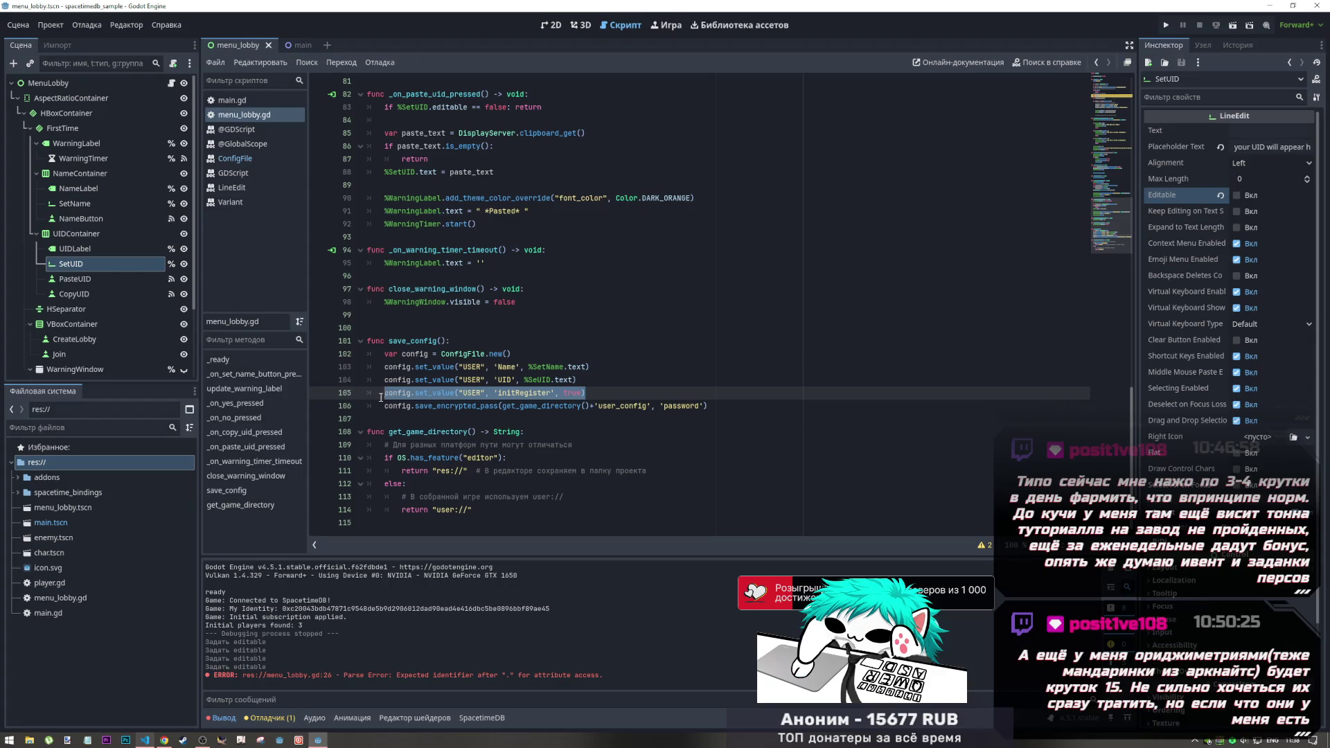
pyautogui.hotkey('ctrl', 'c')
pyautogui.click(637, 396)
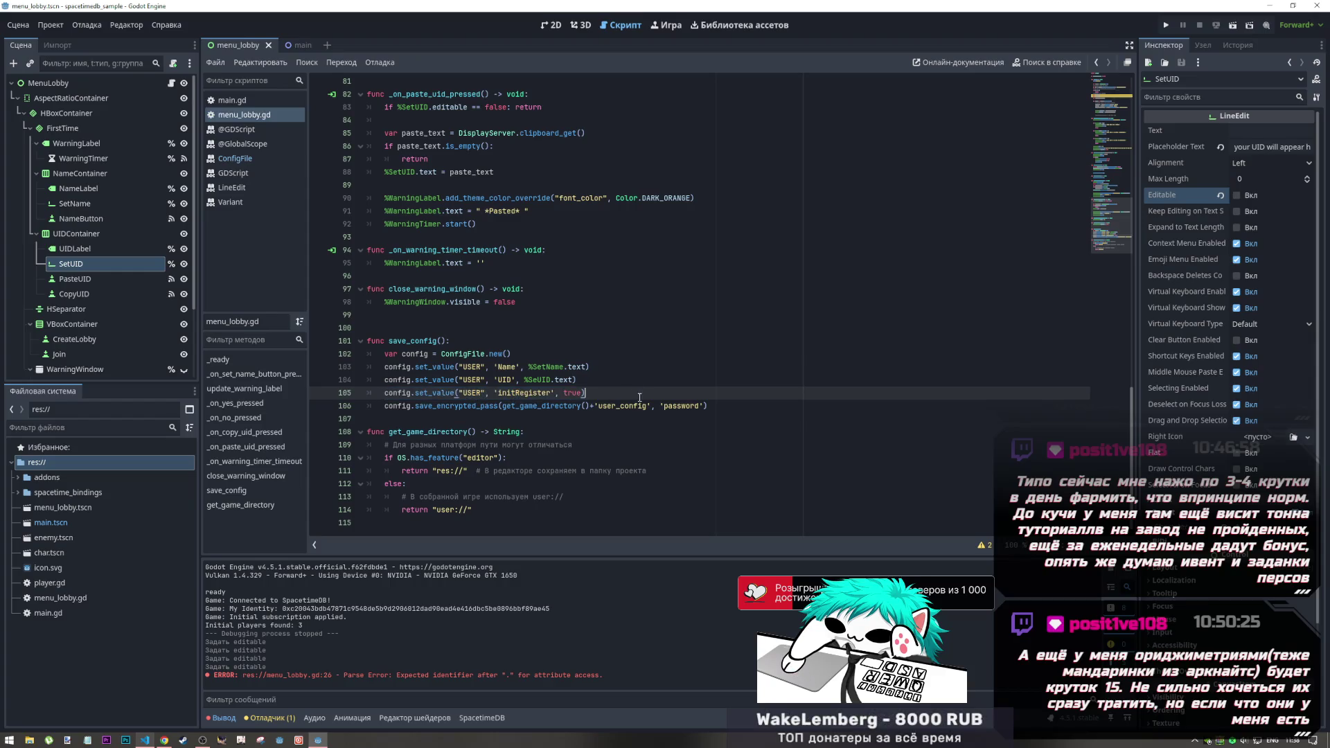
# Step: Duplicate the initRegister set_value line as line 106 and trim 'init' from its key
pyautogui.press('Return')
pyautogui.hotkey('ctrl', 'v')
pyautogui.moveTo(516, 407); pyautogui.dragTo(501, 409)
pyautogui.press('BackSpace')
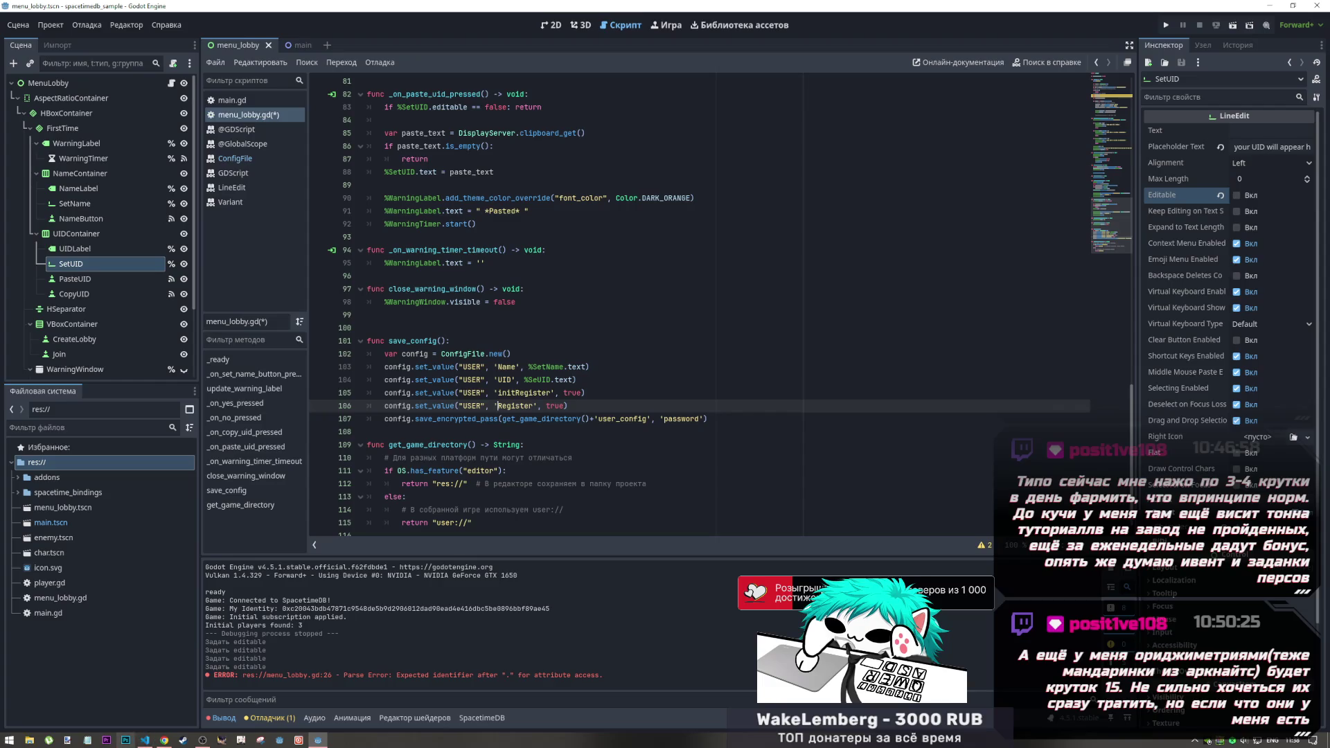
pyautogui.click(164, 736)
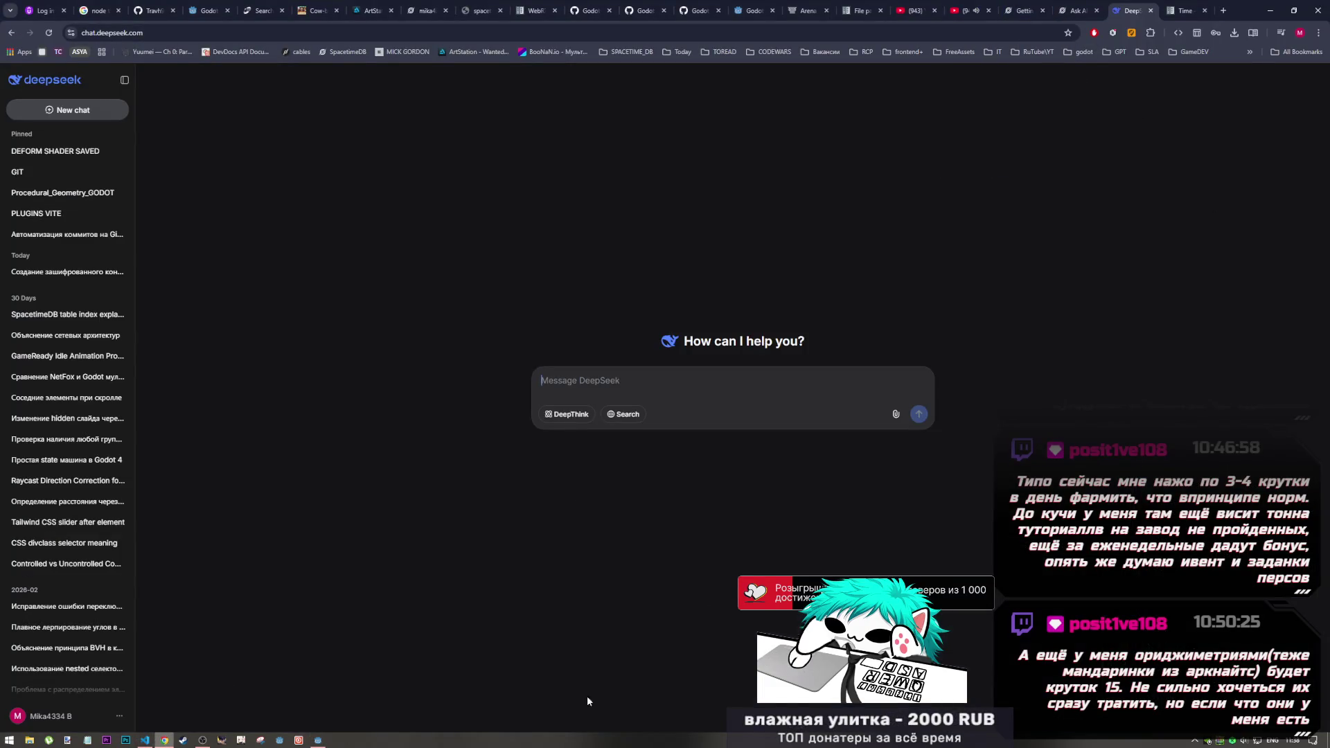
pyautogui.click(318, 740)
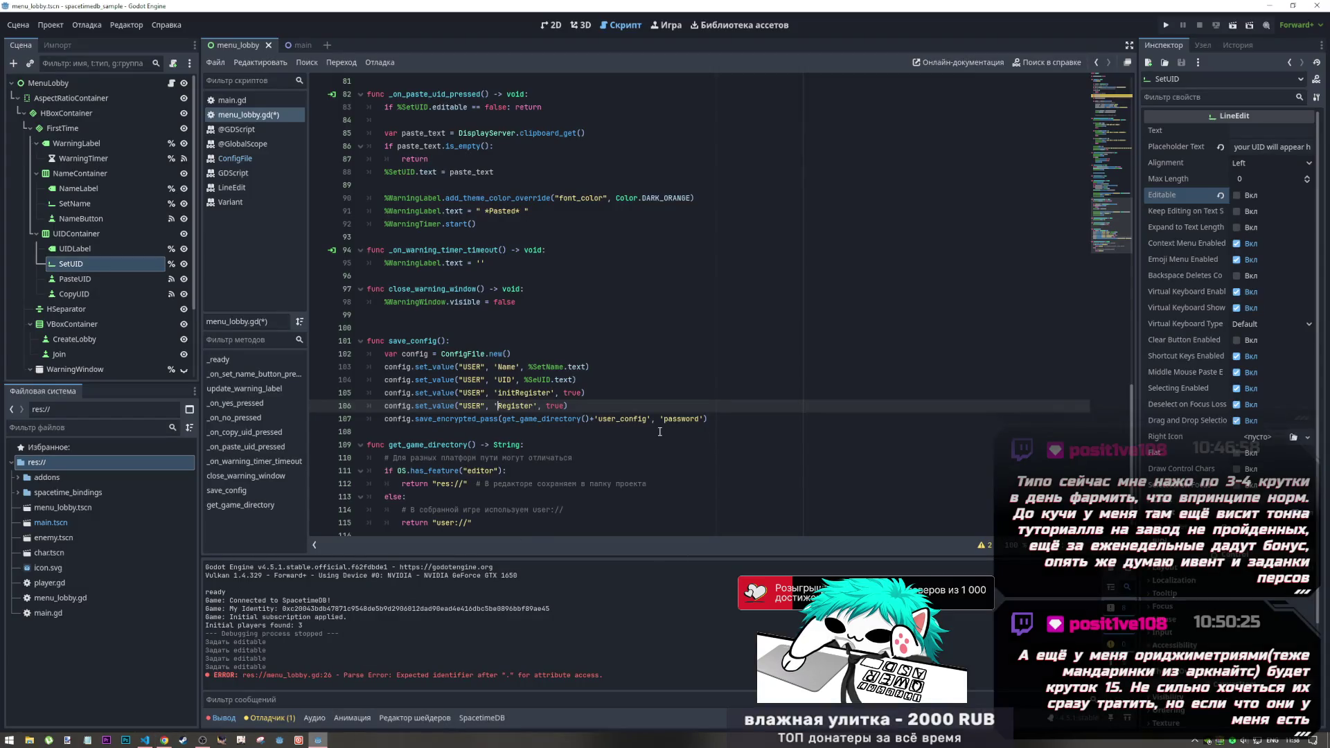
pyautogui.click(485, 431)
pyautogui.click(483, 406)
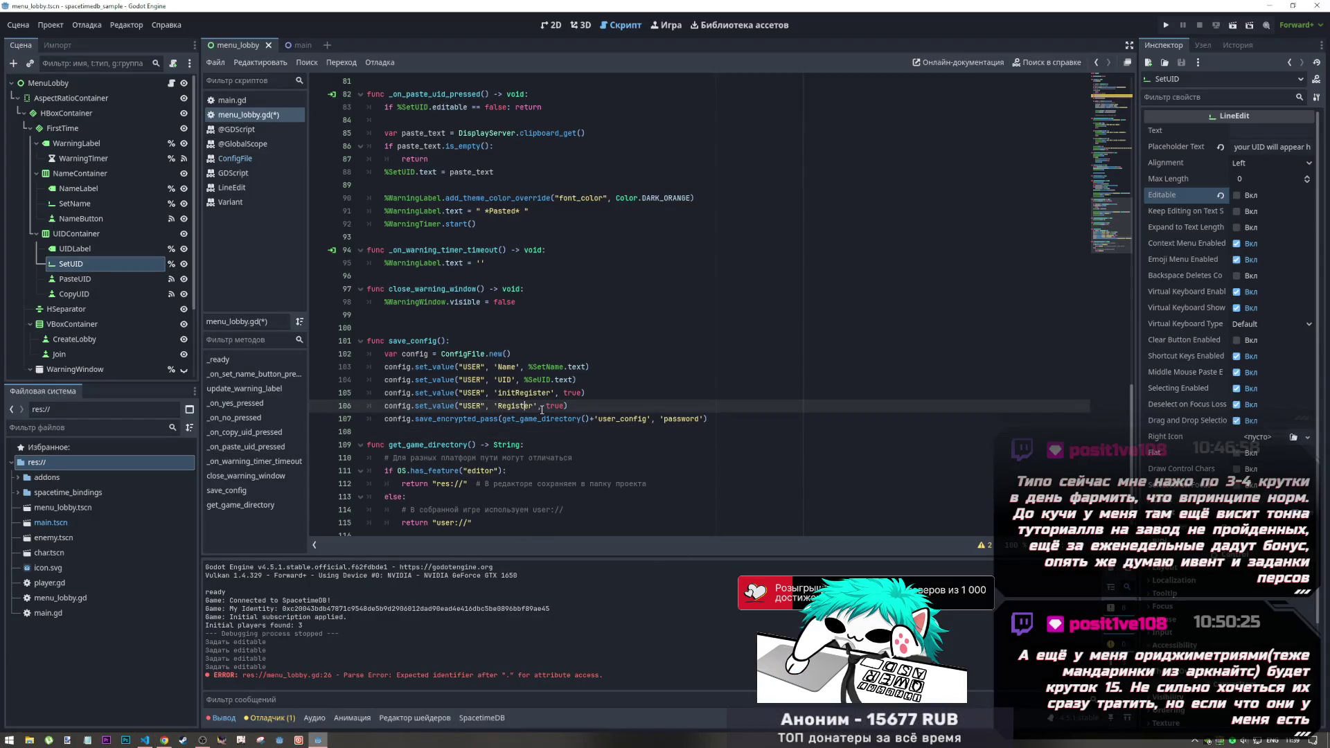
# Step: Rename line 106's key to 'allowToChangeNickname', set its value to false, and save
pyautogui.doubleClick(505, 407)
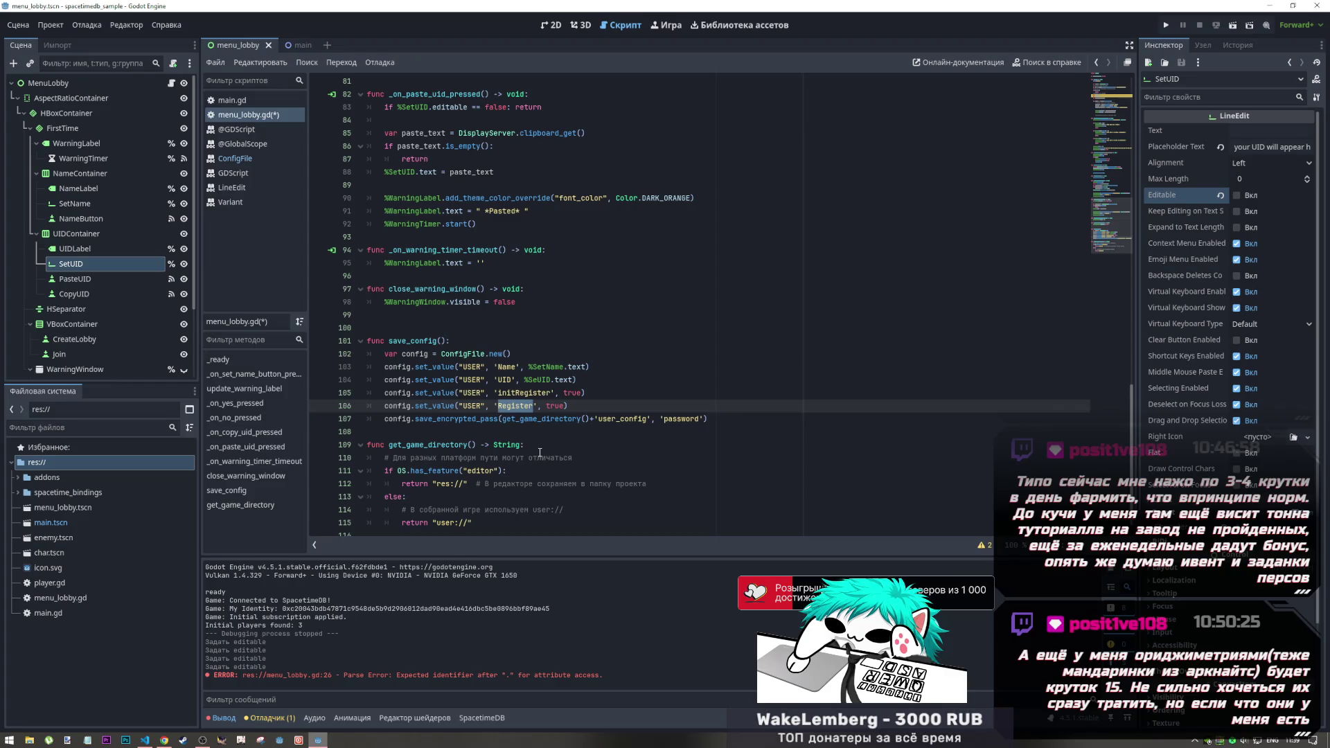
pyautogui.write('c')
pyautogui.press('BackSpace')
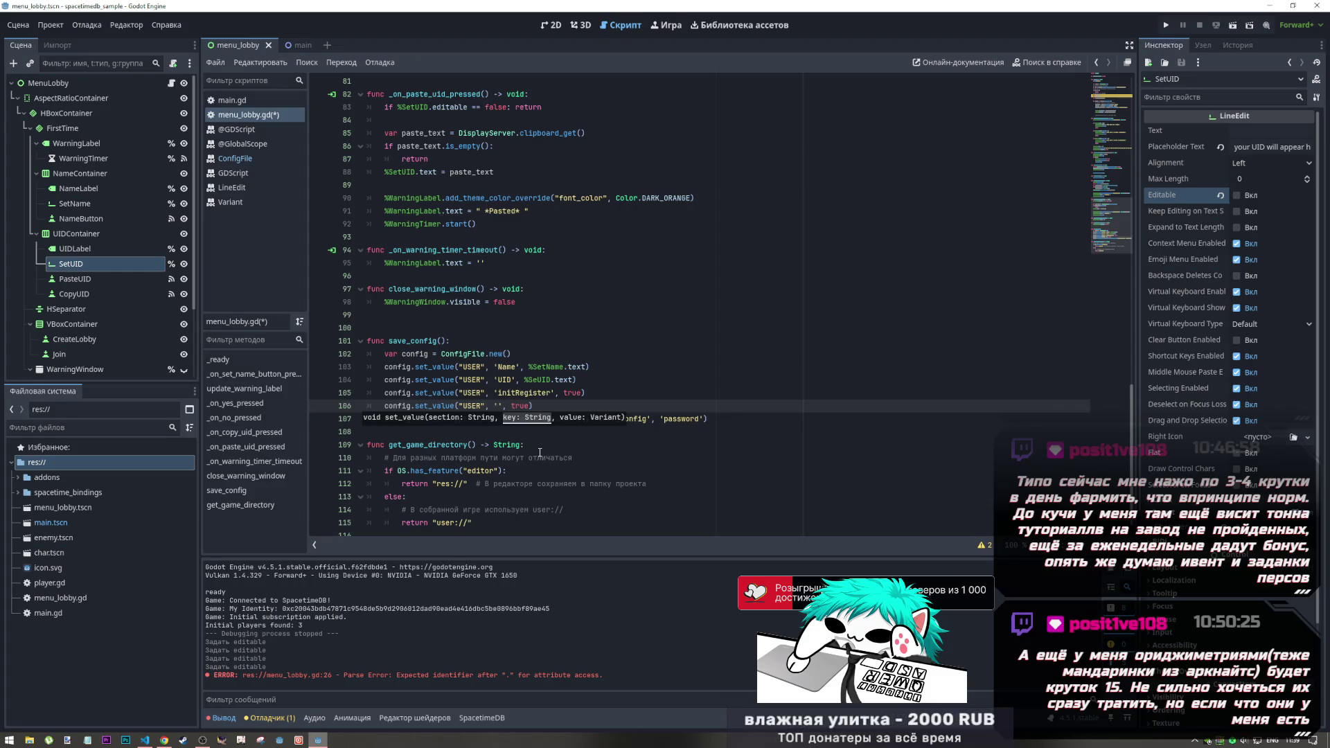
pyautogui.write('allow')
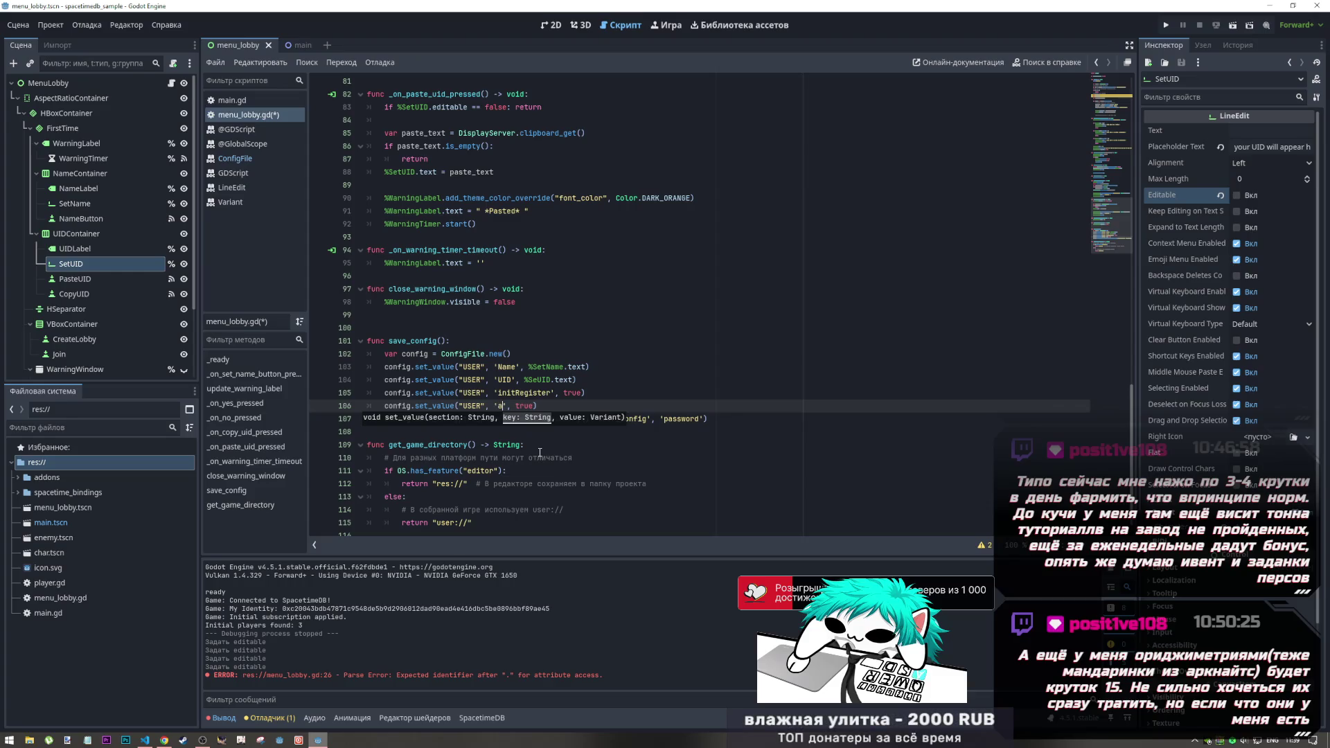
pyautogui.write('ToCha')
pyautogui.write('ngeNic')
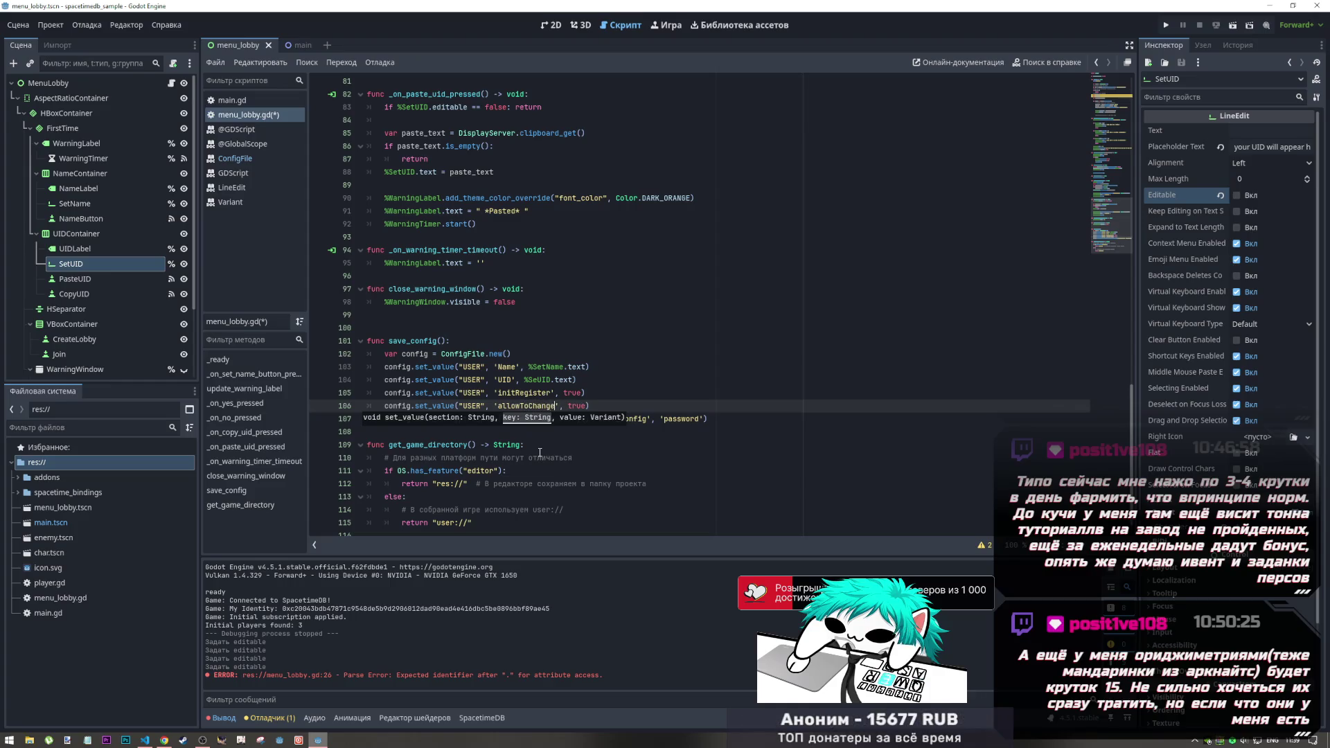
pyautogui.write('kname')
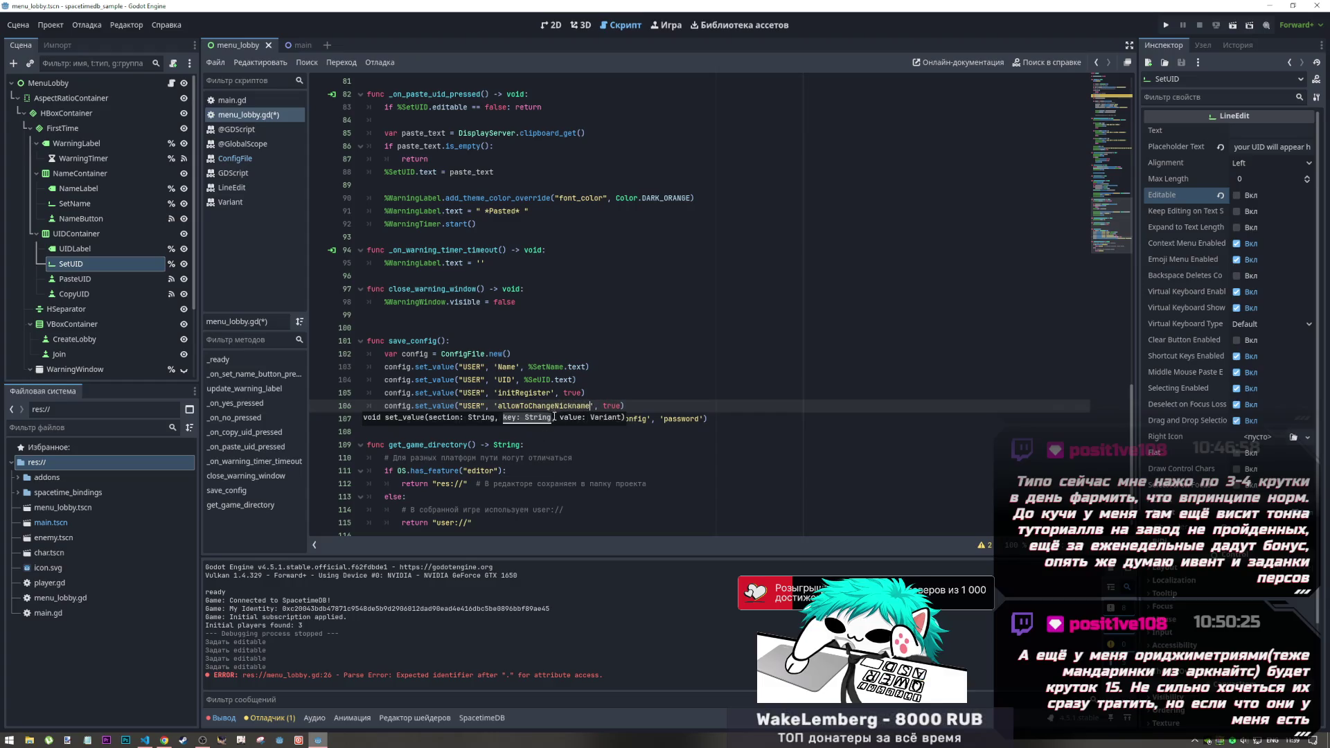
pyautogui.doubleClick(589, 406)
pyautogui.doubleClick(613, 406)
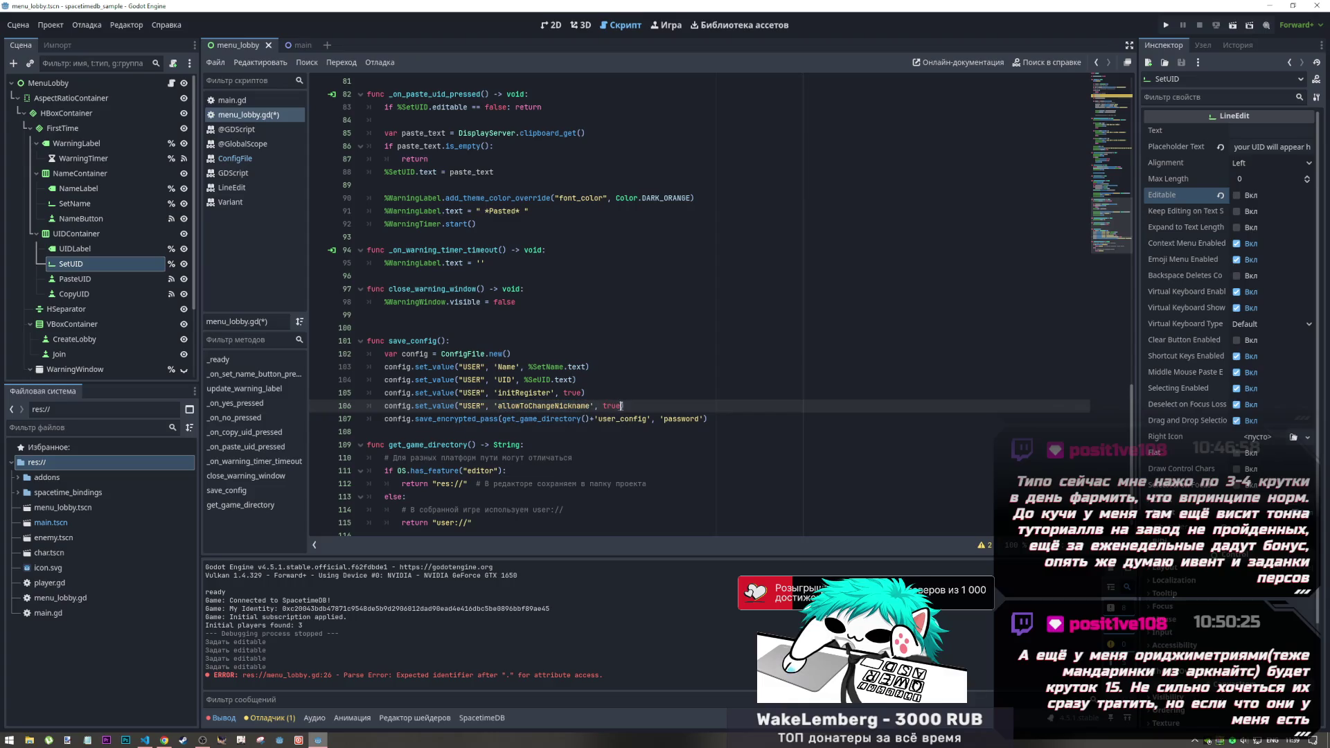
pyautogui.write('false')
pyautogui.hotkey('ctrl', 's')
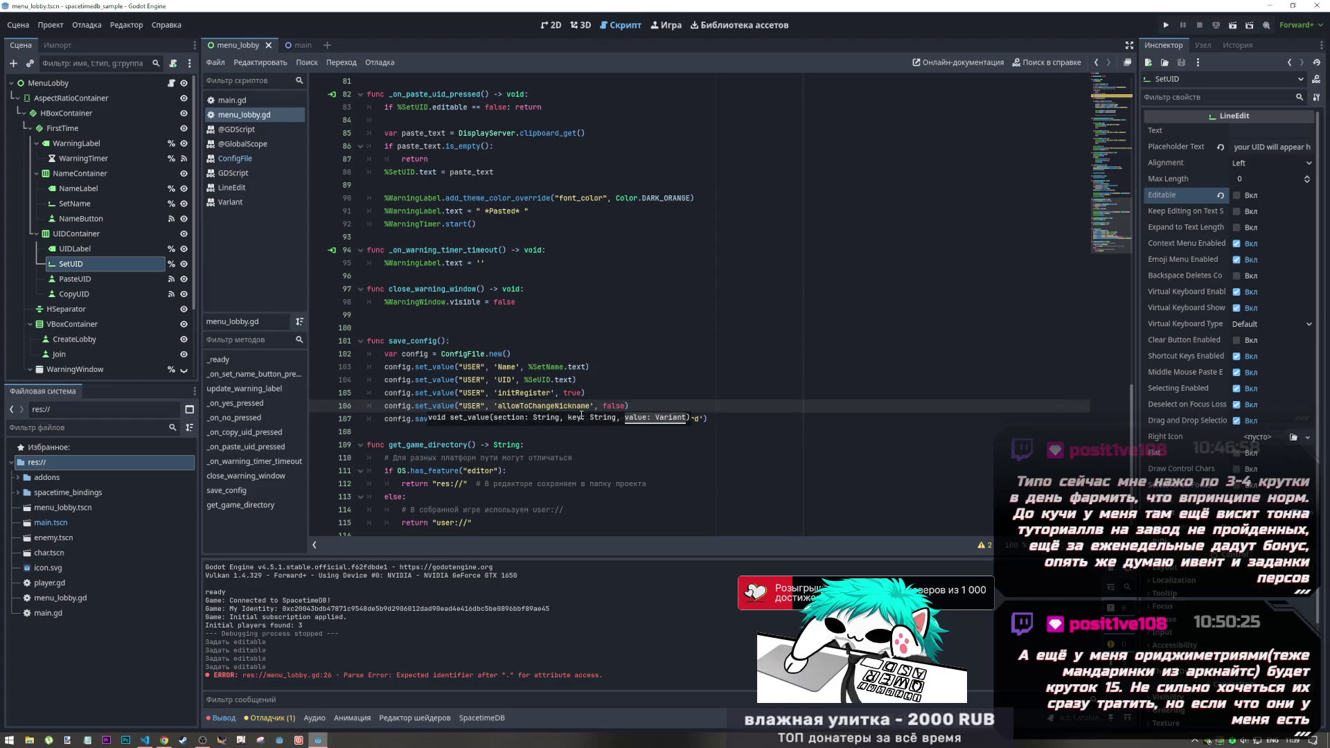
pyautogui.scroll(10, 582, 408)
pyautogui.scroll(3, 582, 408)
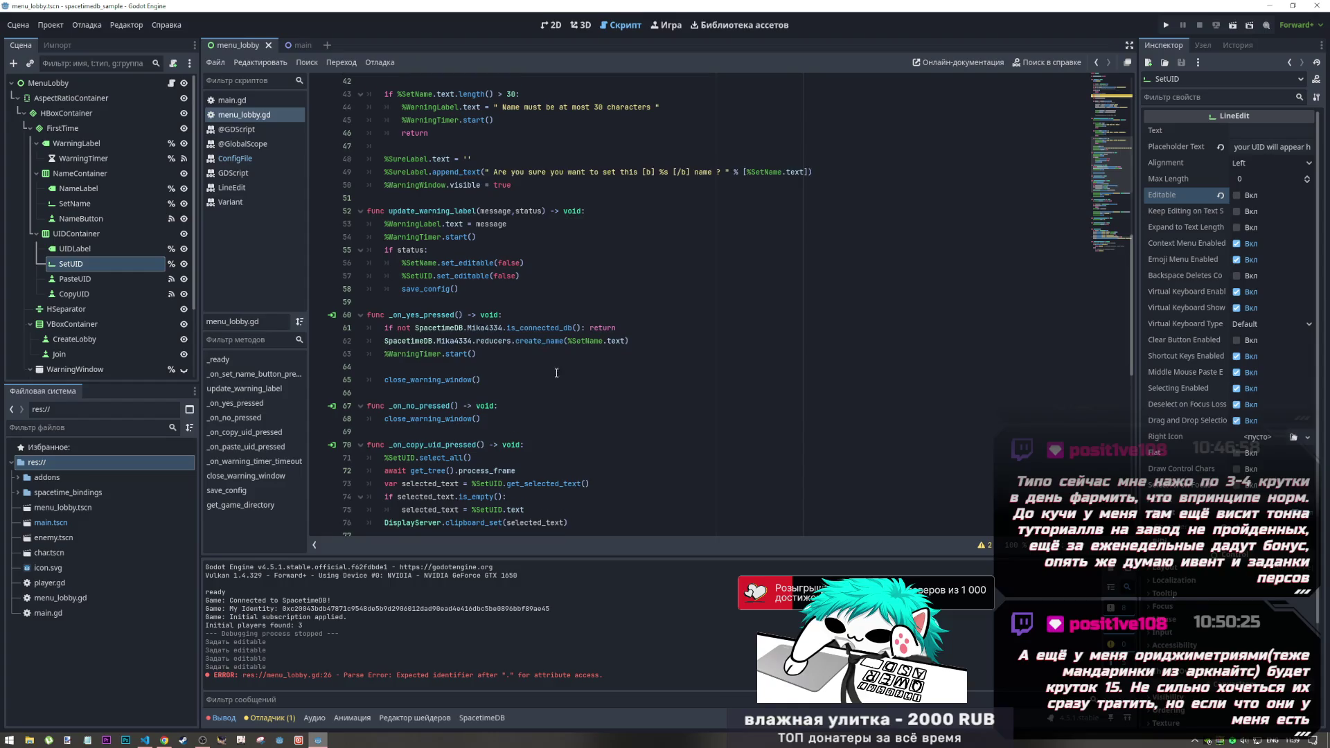
pyautogui.scroll(-3, 547, 369)
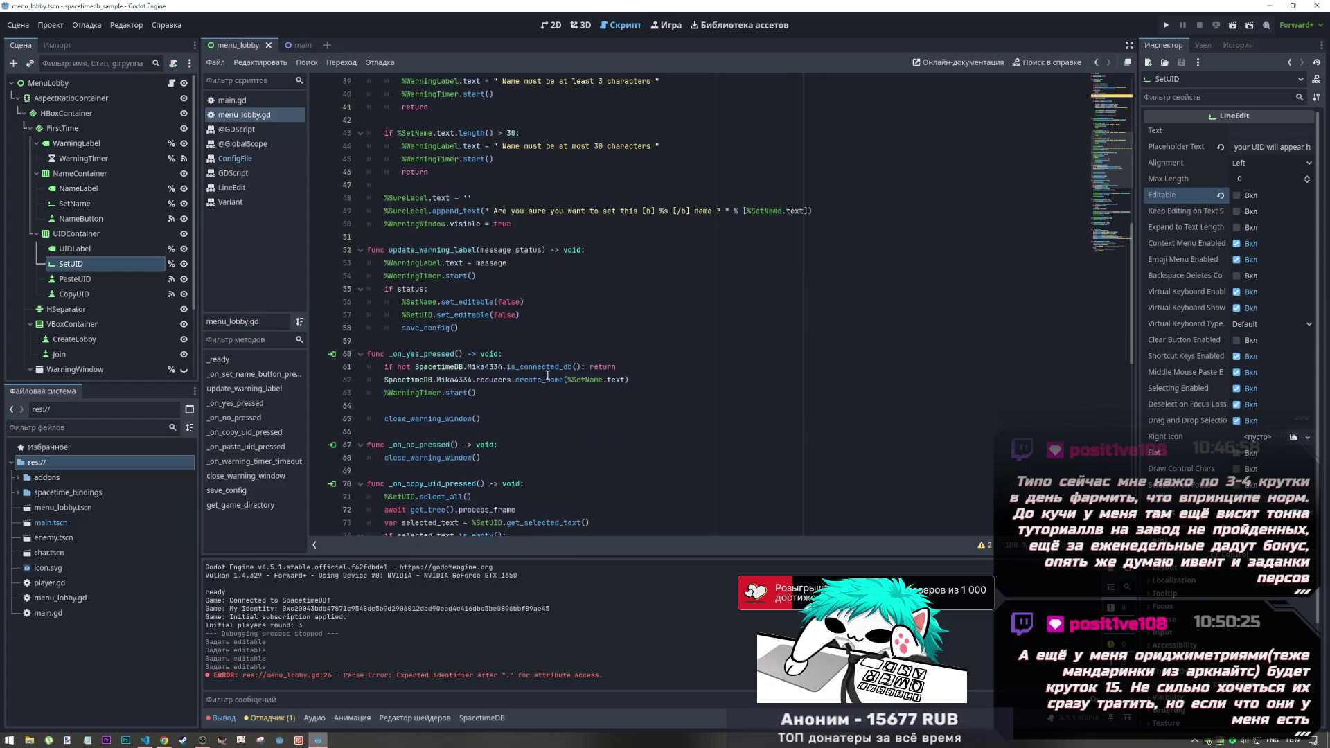
pyautogui.scroll(-11, 547, 375)
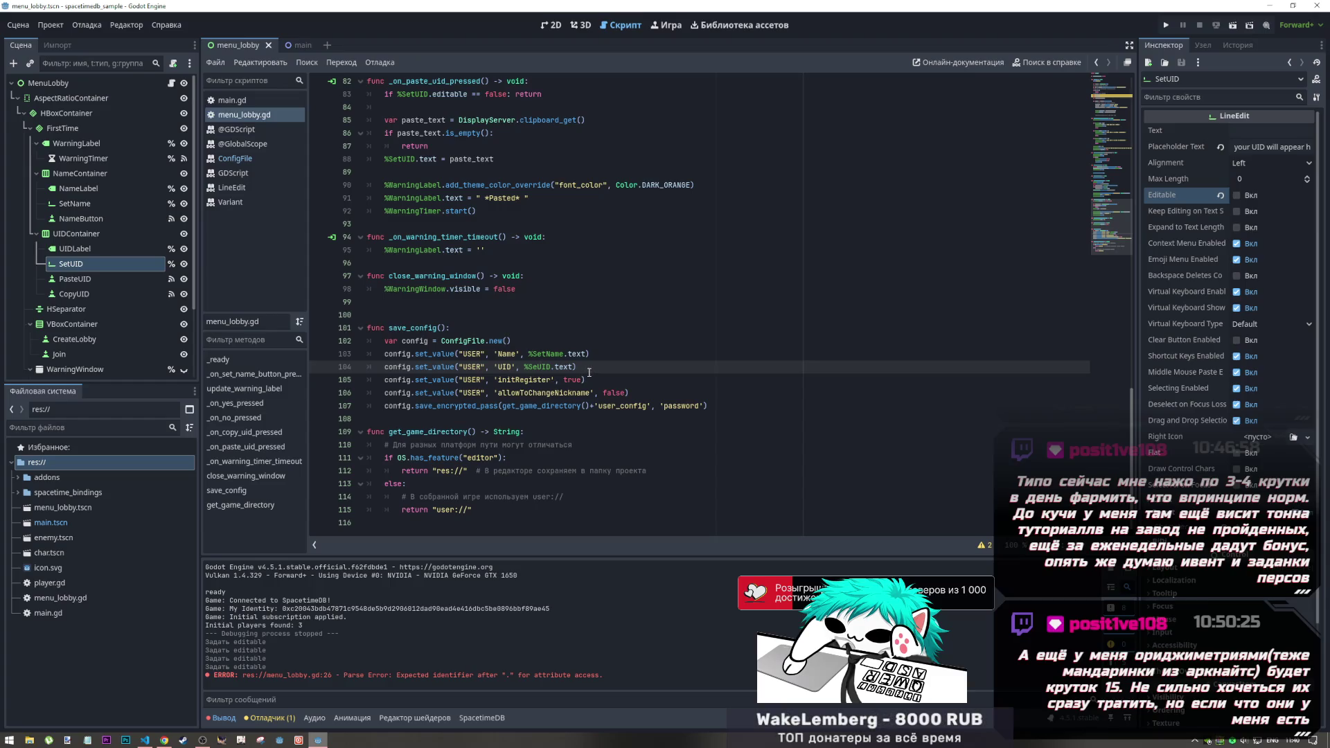
pyautogui.scroll(9, 589, 373)
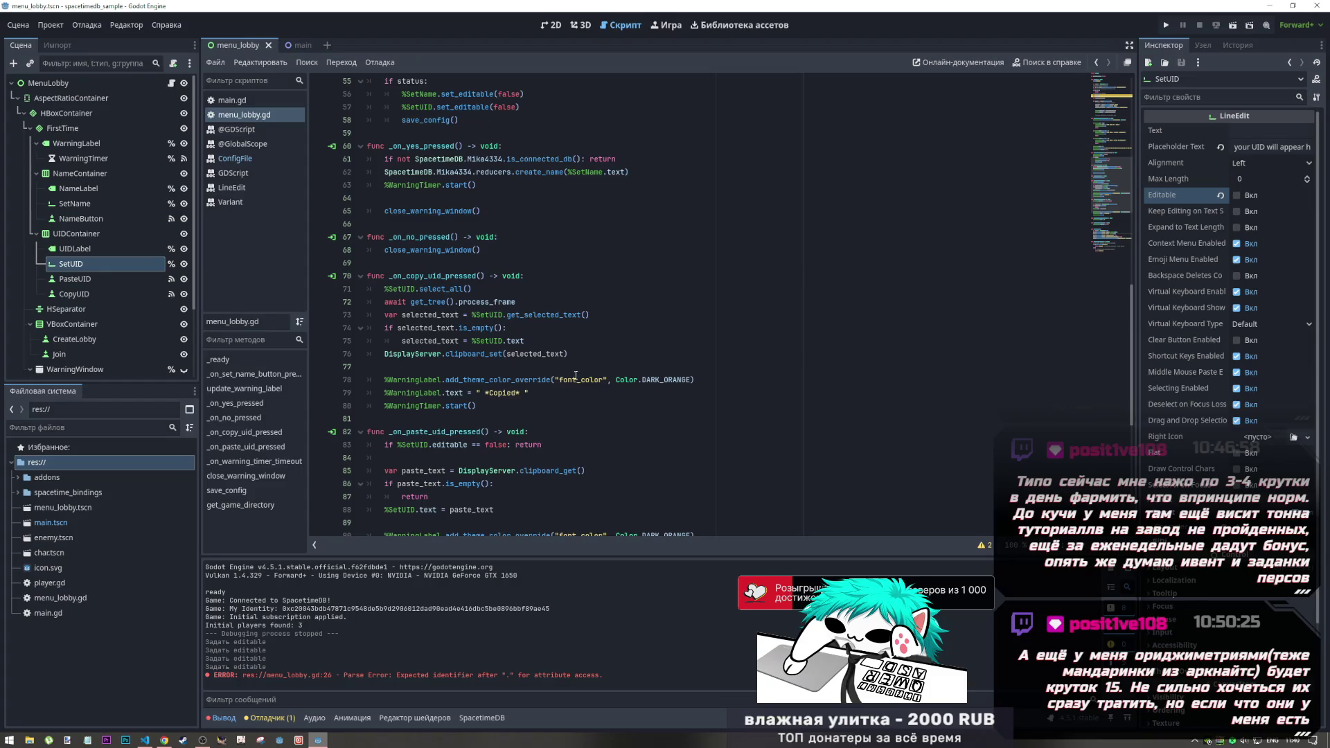
pyautogui.scroll(-5, 677, 460)
pyautogui.scroll(-3, 677, 461)
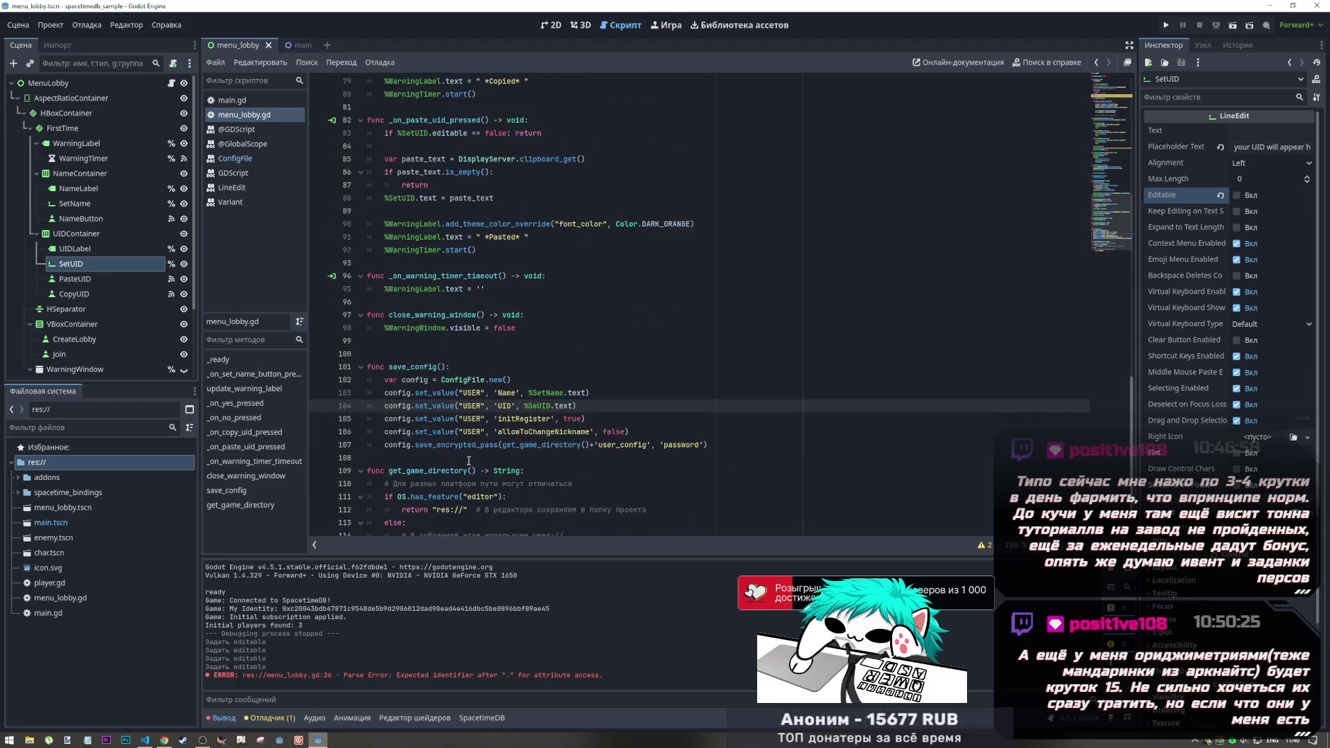
pyautogui.moveTo(559, 432); pyautogui.dragTo(594, 438)
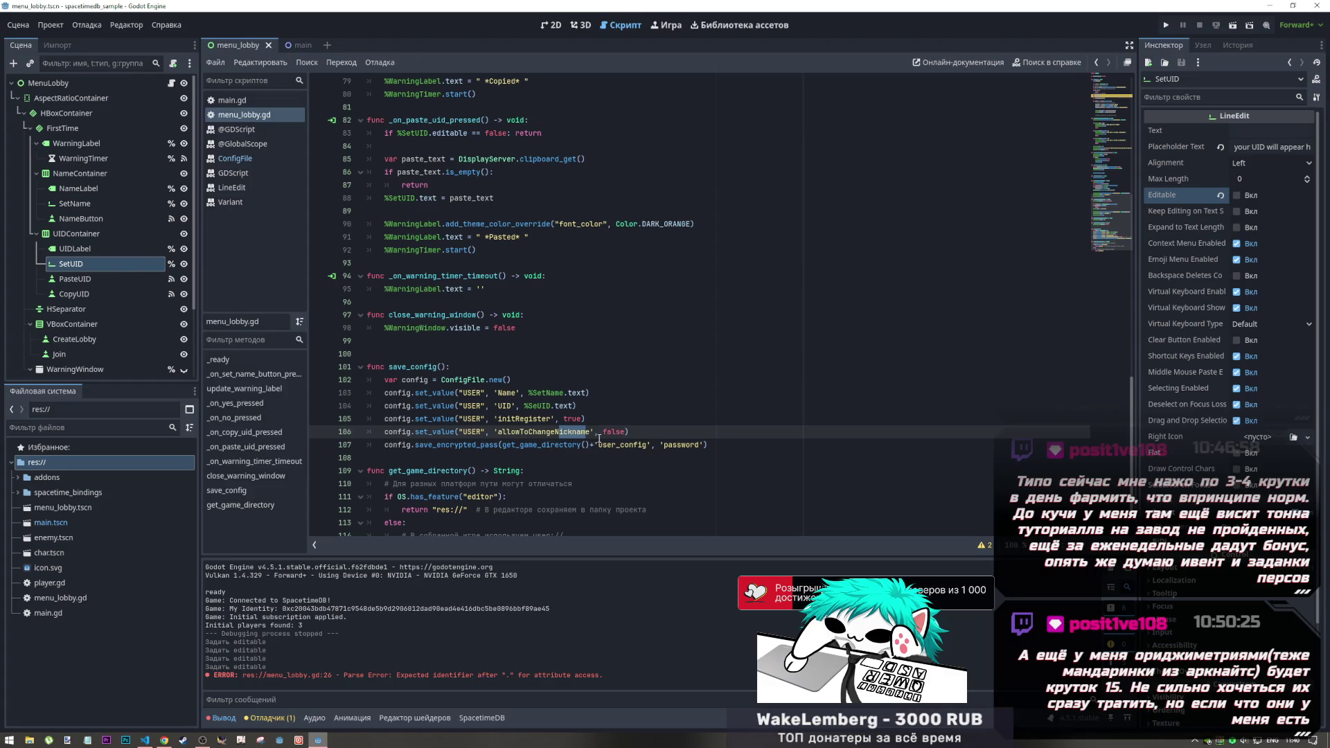
pyautogui.scroll(12, 600, 435)
pyautogui.scroll(5, 606, 430)
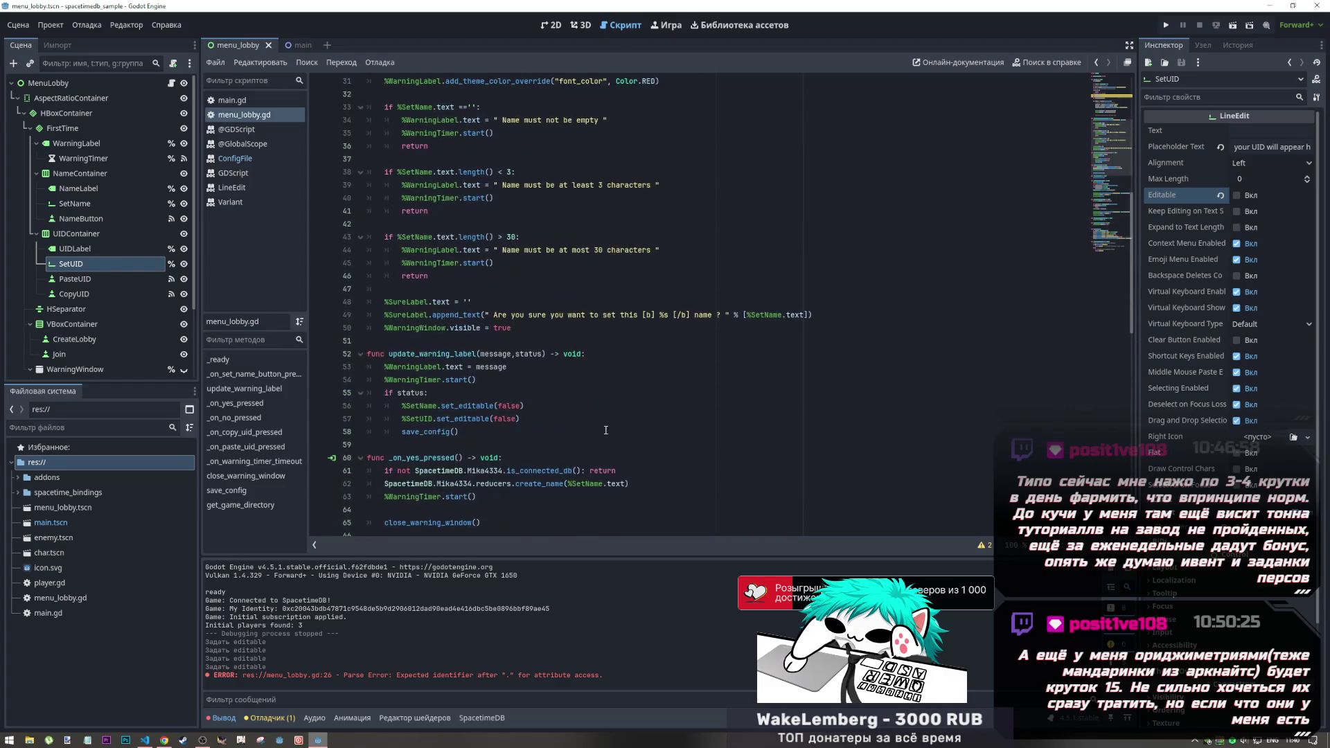
pyautogui.scroll(-18, 604, 435)
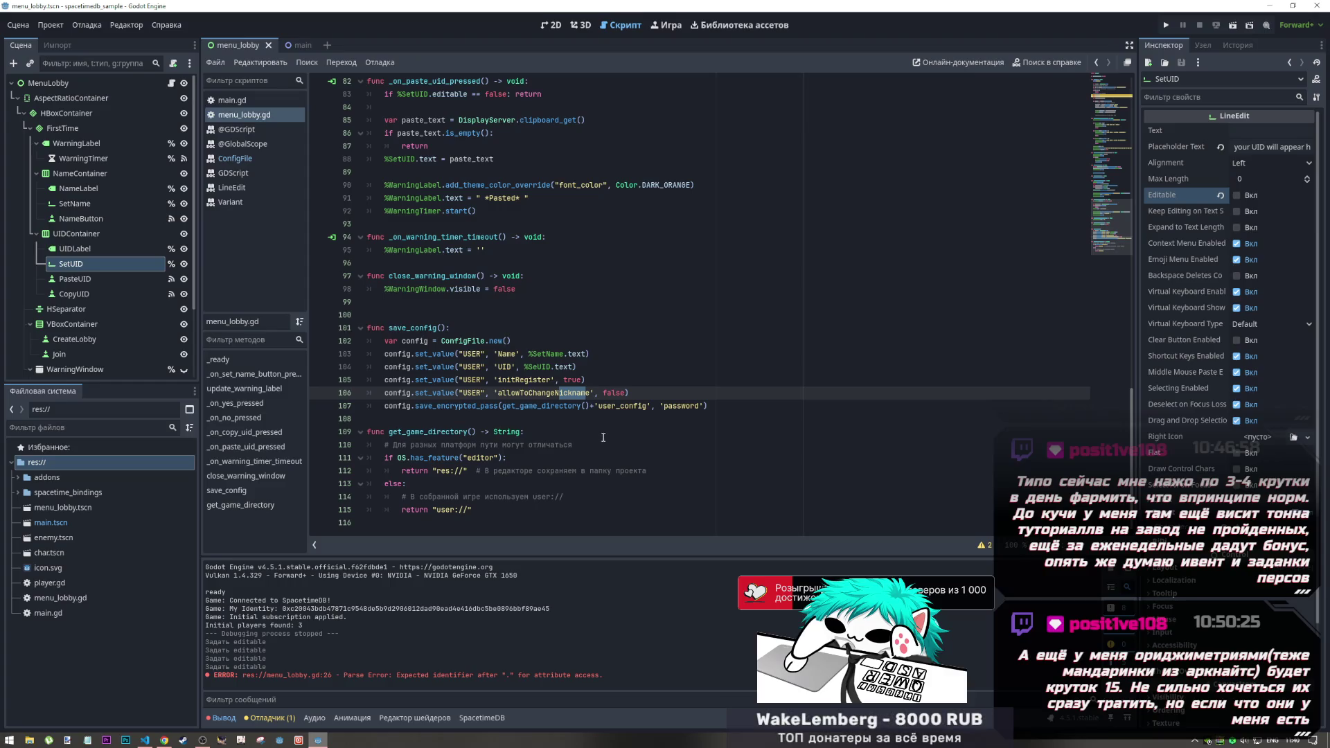
pyautogui.scroll(1, 604, 437)
pyautogui.moveTo(626, 433); pyautogui.dragTo(604, 432)
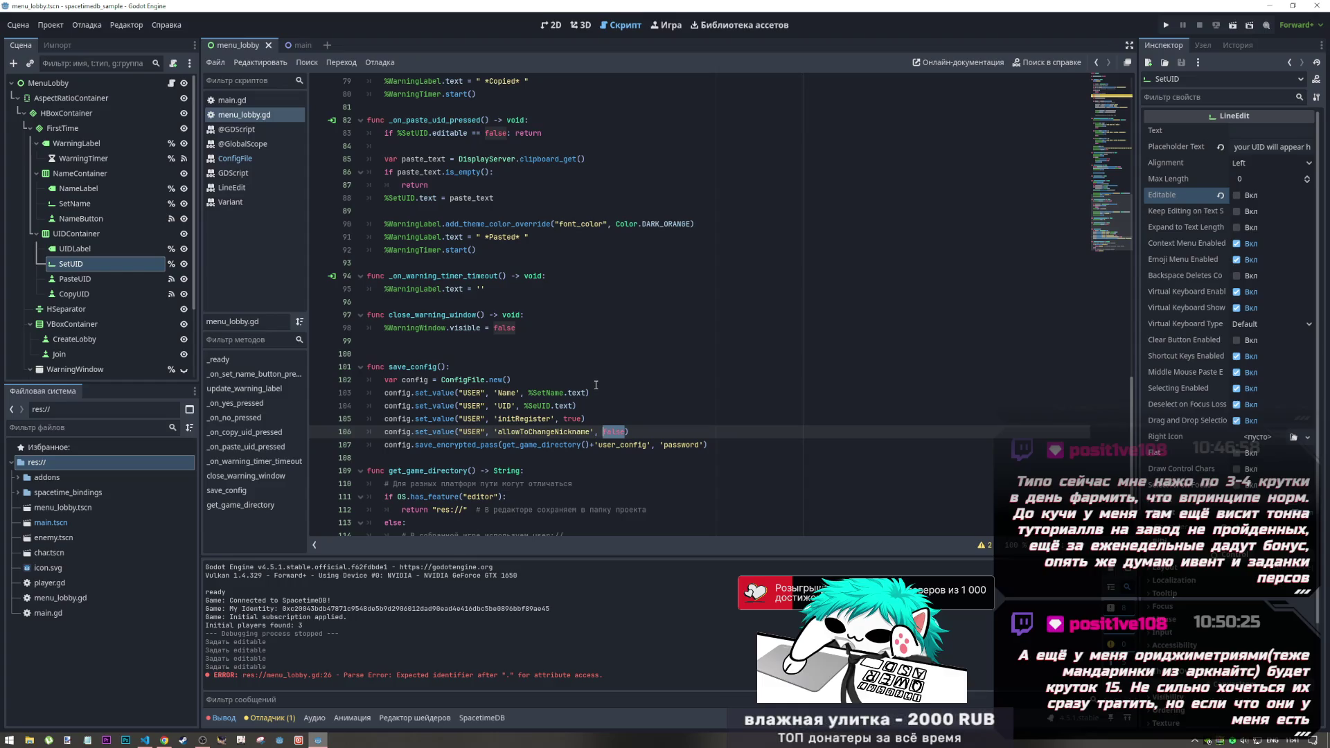
# Step: Start an unfinished 'if' line above the allowToChangeNickname save, then switch to the DeepSeek browser
pyautogui.click(622, 422)
pyautogui.press('Return')
pyautogui.write('if')
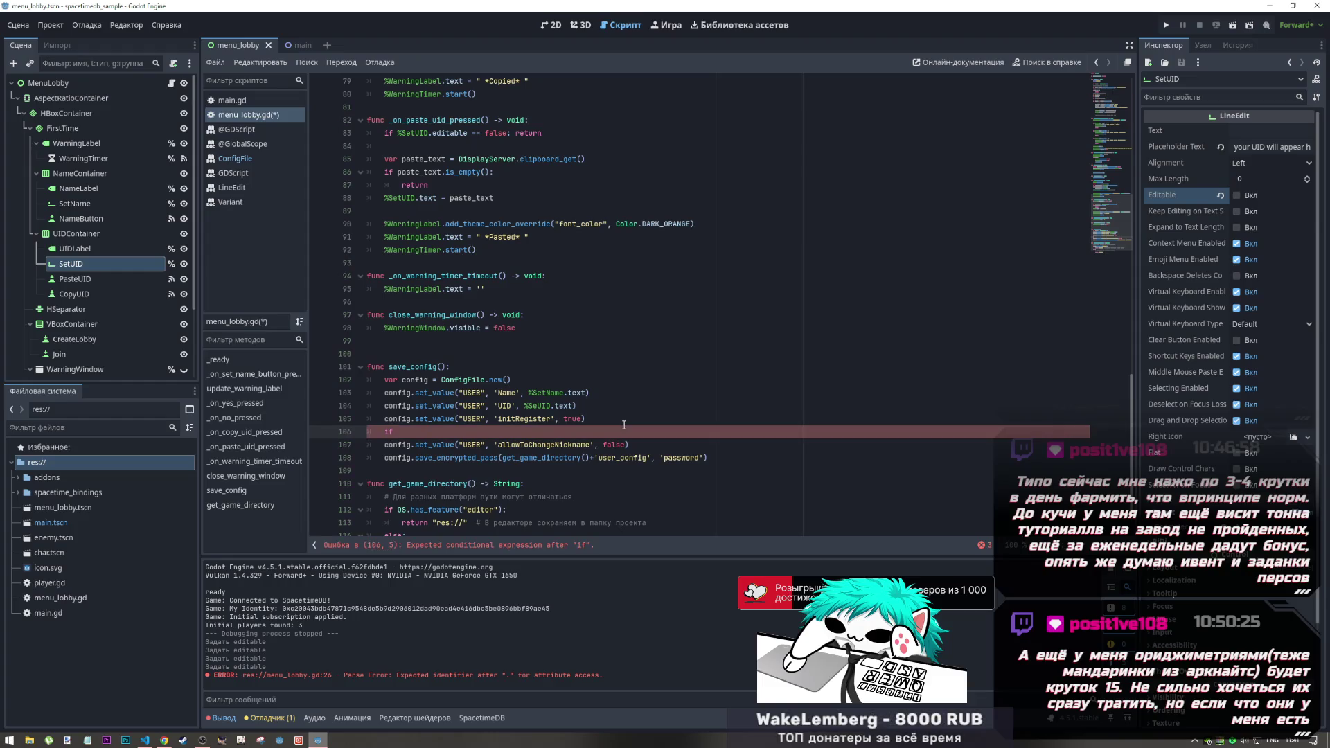
pyautogui.scroll(15, 624, 425)
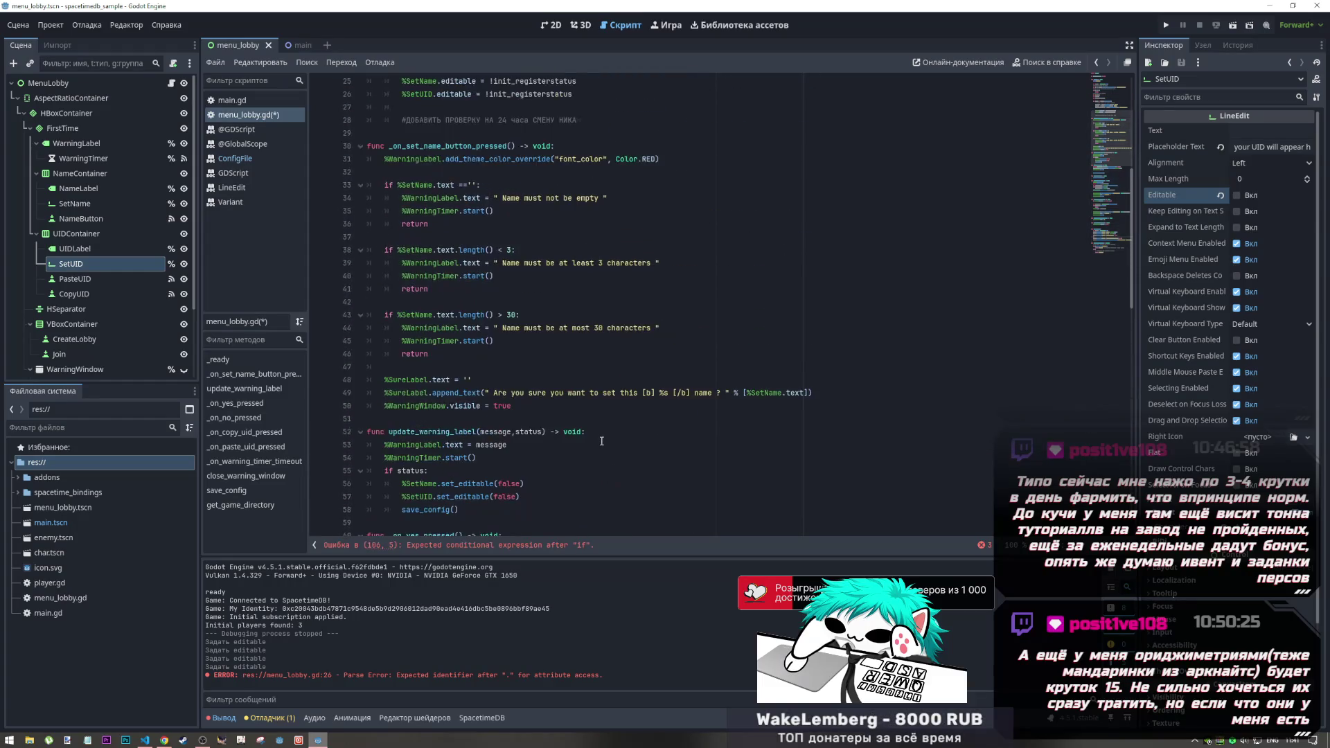
pyautogui.scroll(-8, 601, 440)
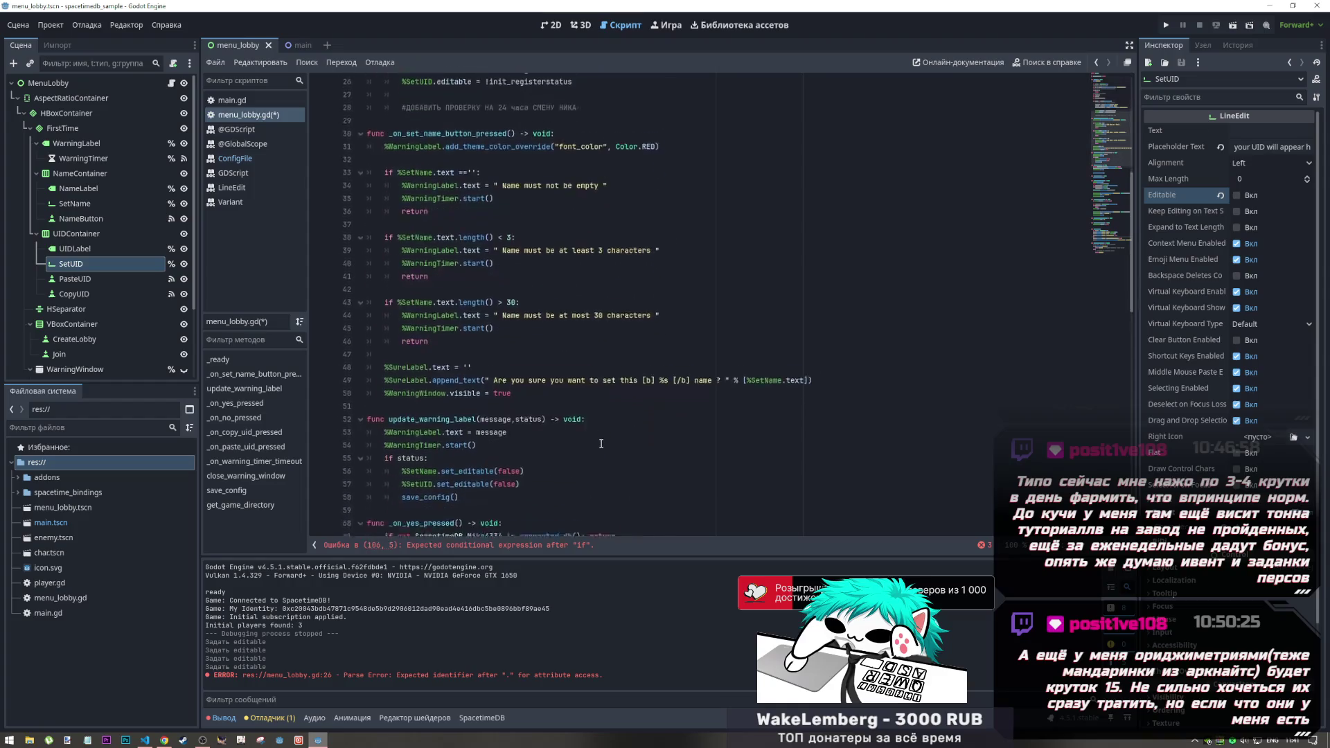
pyautogui.scroll(-10, 600, 444)
pyautogui.moveTo(431, 393); pyautogui.dragTo(449, 395)
pyautogui.hotkey('alt', 'Tab')
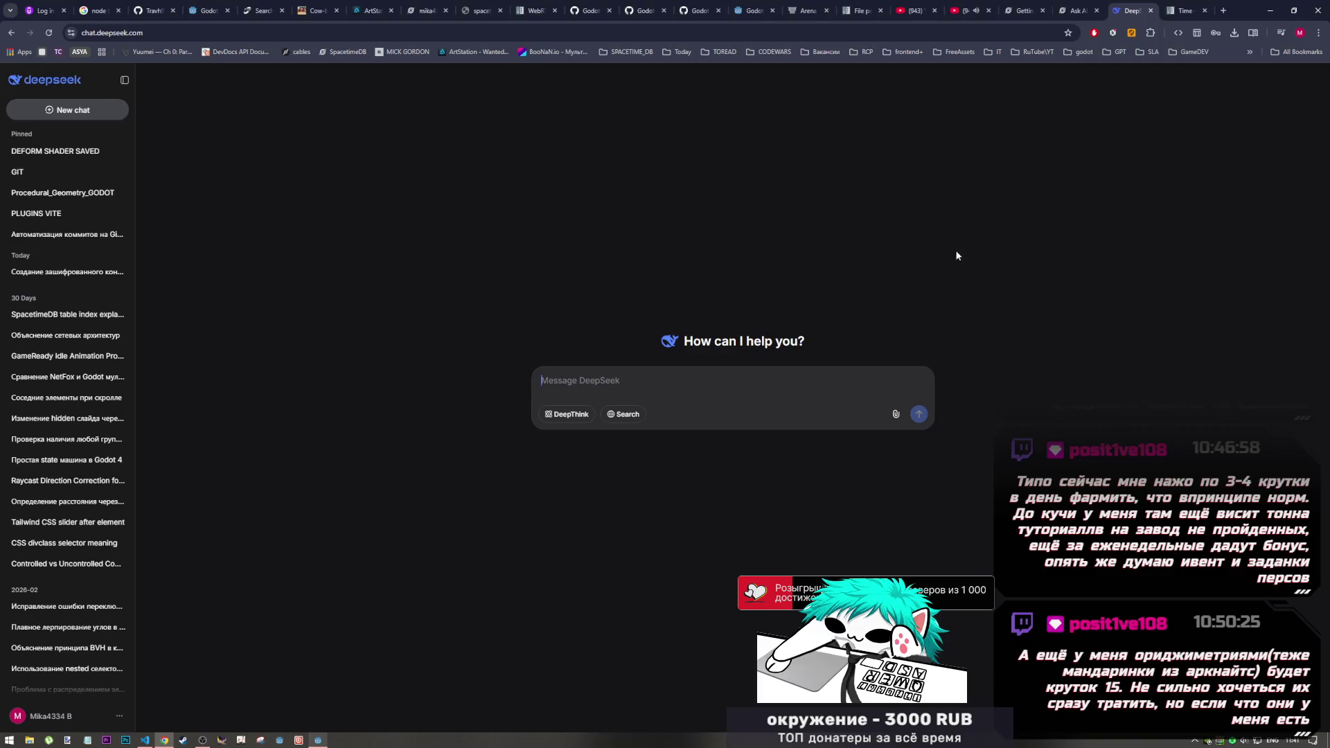
# Step: Copy get_unix_time_from_system() from the Time class docs page and return to Godot
pyautogui.click(1173, 8)
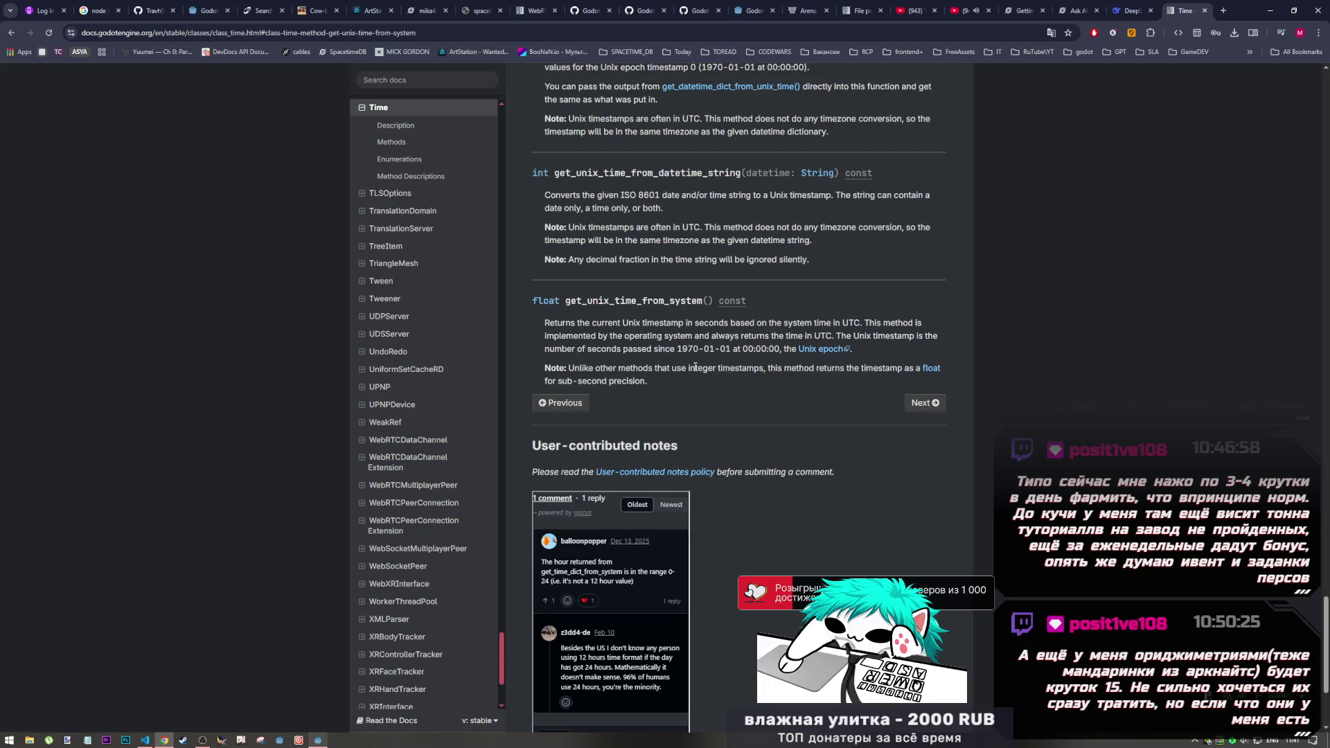
pyautogui.moveTo(714, 300); pyautogui.dragTo(566, 300)
pyautogui.hotkey('ctrl', 'c')
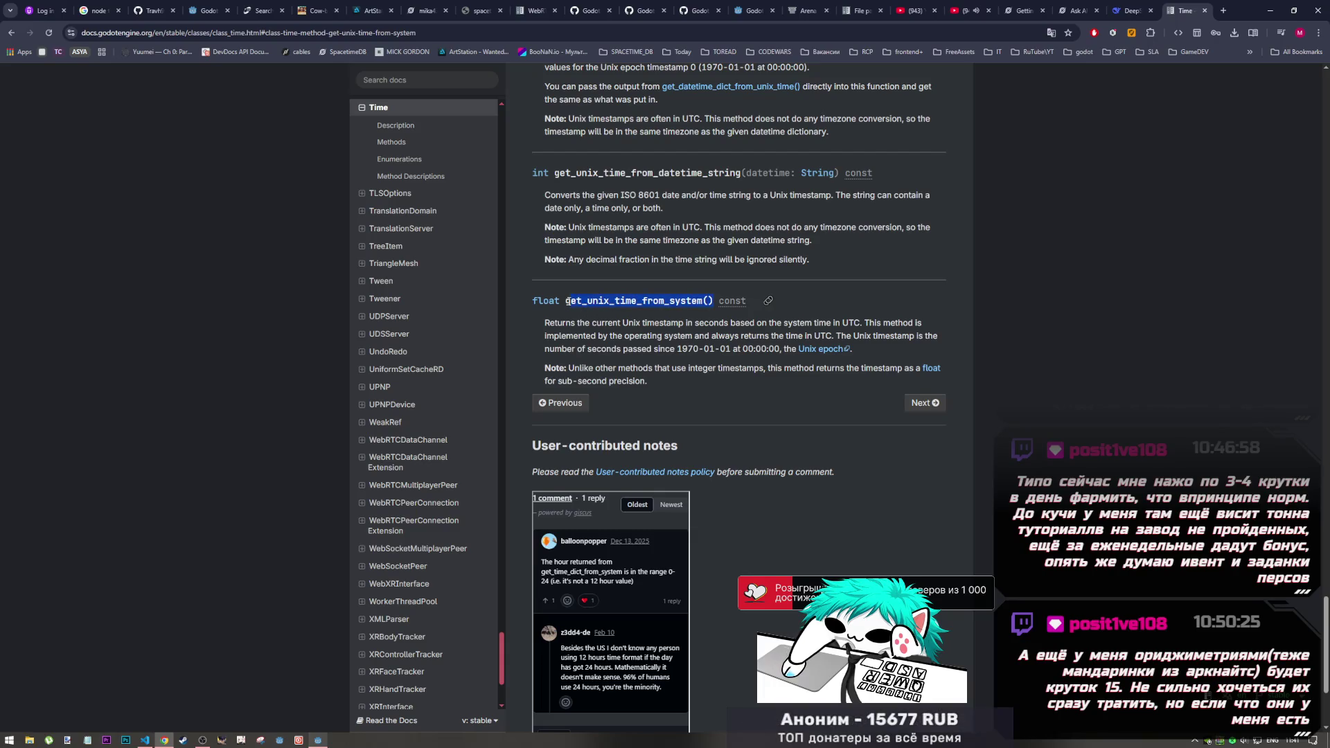
pyautogui.hotkey('alt', 'Tab')
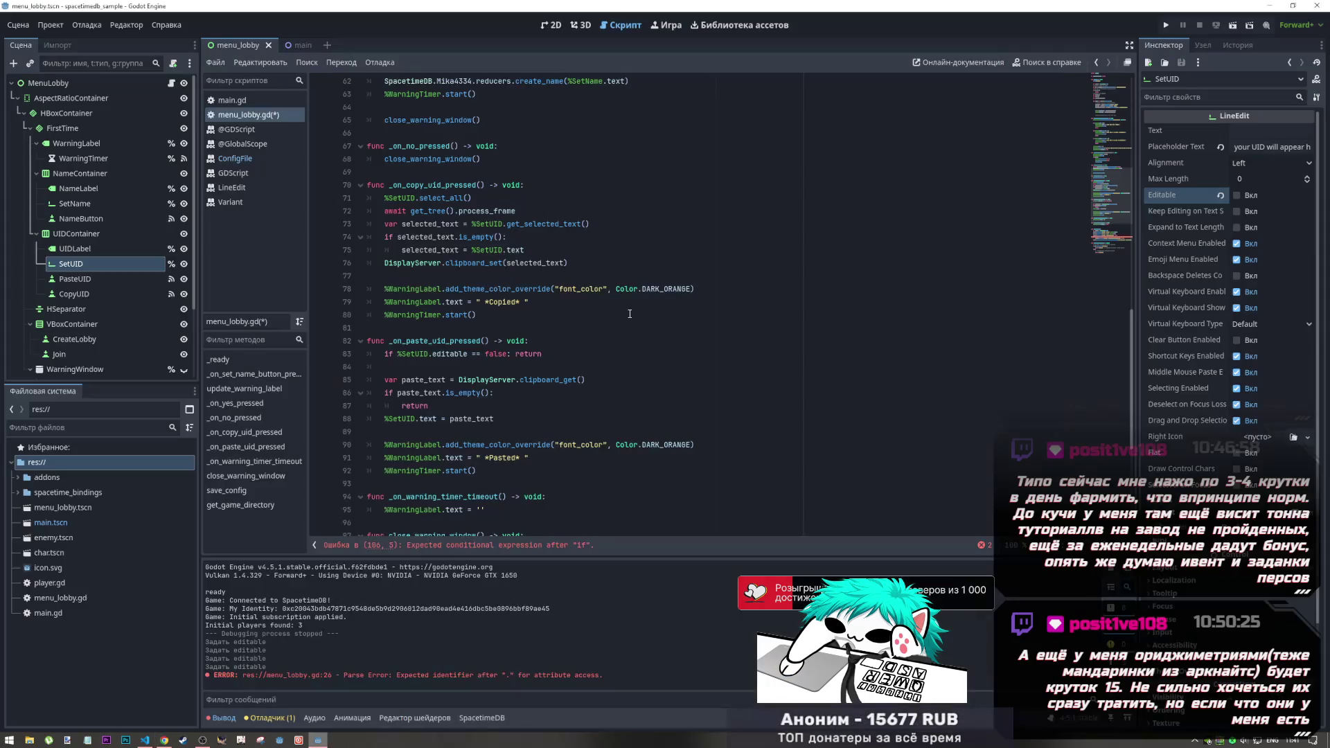
# Step: Put get_unix_time_from_system() after the 'if' on line 106
pyautogui.click(452, 445)
pyautogui.scroll(-7, 452, 445)
pyautogui.click(442, 380)
pyautogui.hotkey('ctrl', 'v')
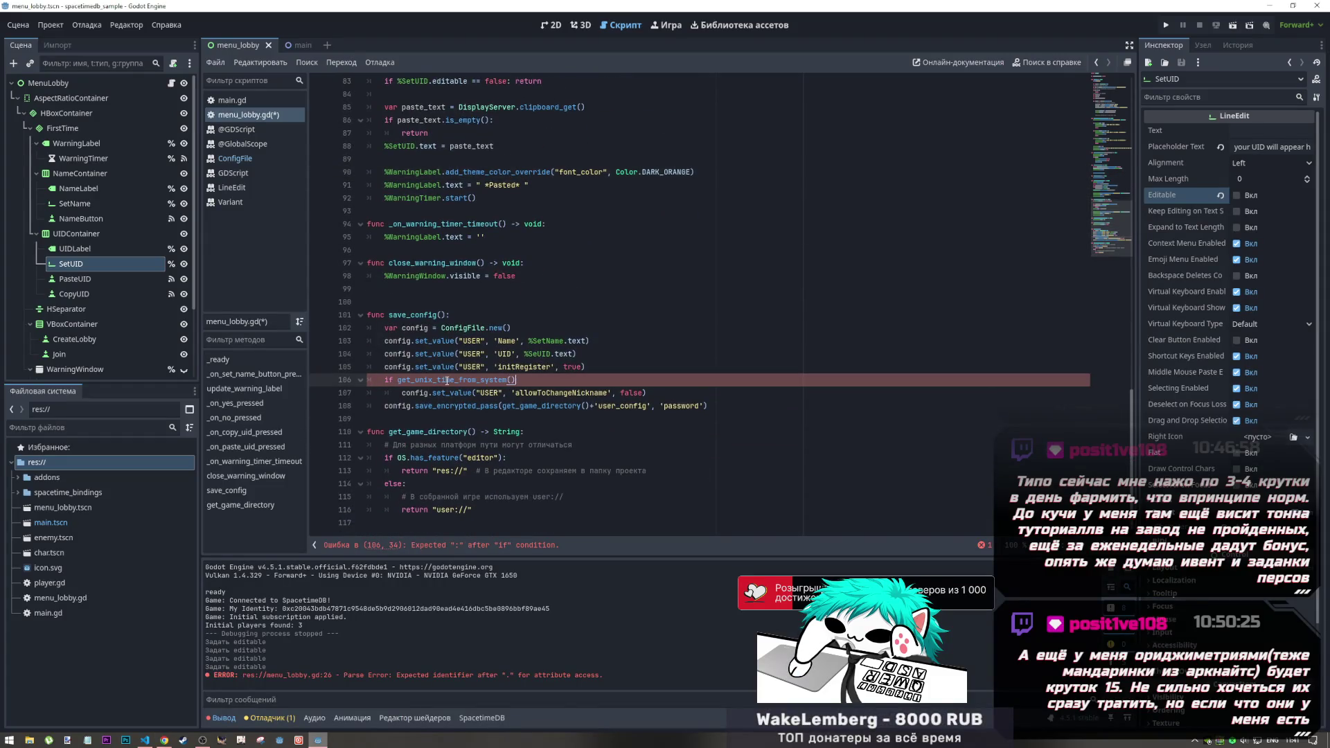
pyautogui.hotkey('ctrl', 'z')
pyautogui.scroll(20, 483, 382)
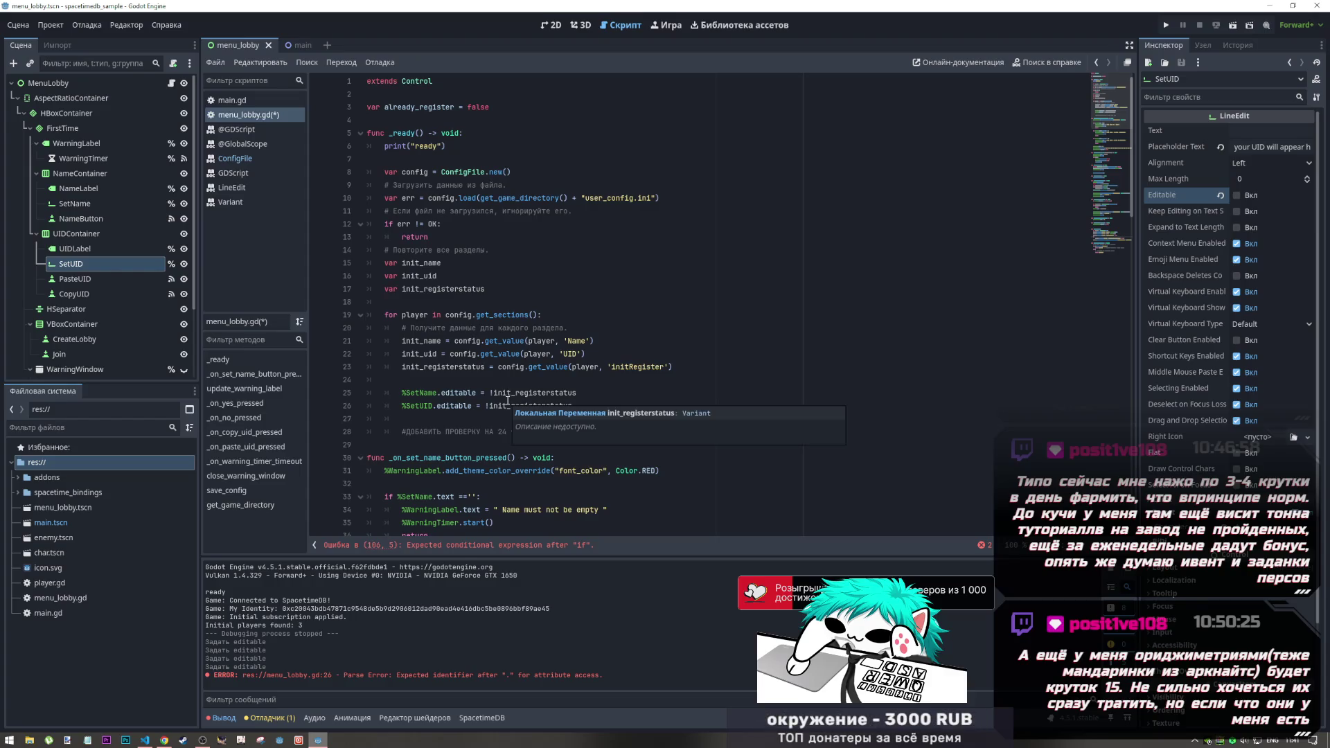
pyautogui.scroll(-20, 507, 400)
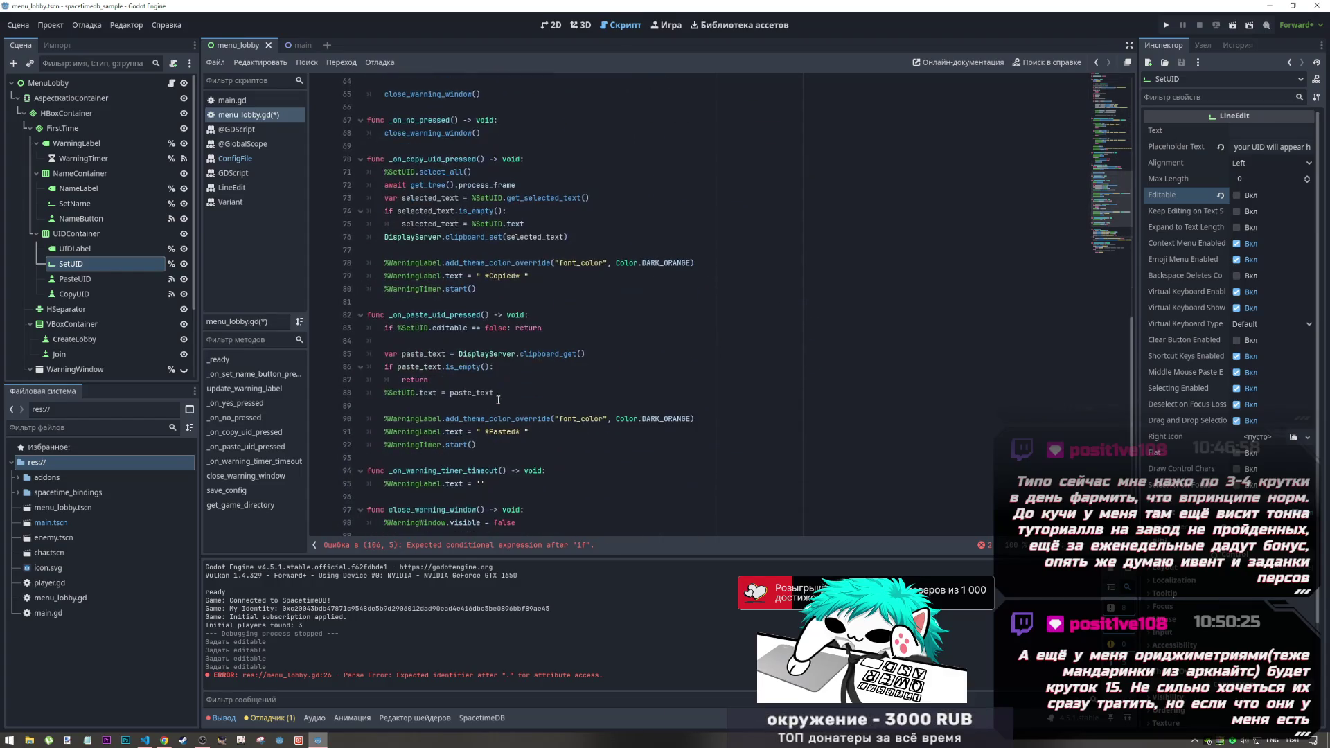
pyautogui.scroll(-4, 498, 400)
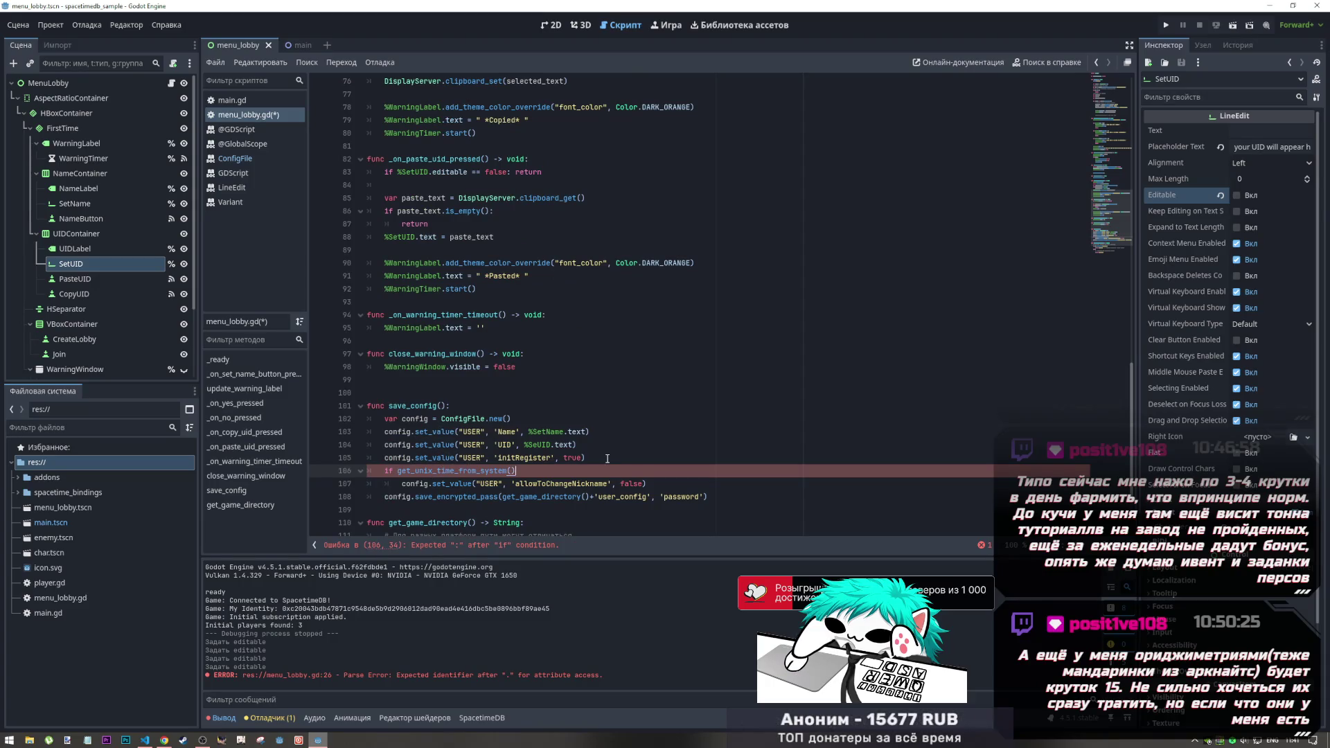
# Step: Wrap the call as abs(get_unix_time_from_system() - ), leaving the second operand empty
pyautogui.write('<')
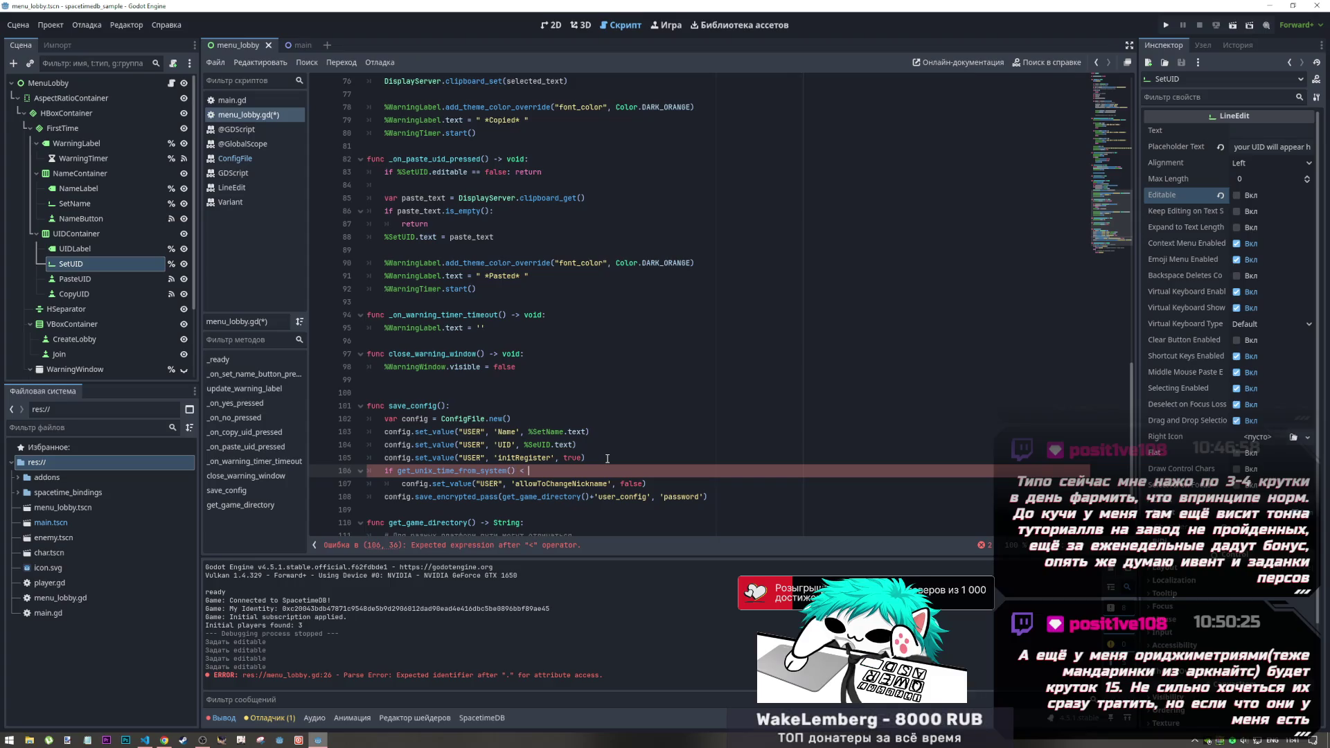
pyautogui.press('BackSpace')
pyautogui.press('BackSpace')
pyautogui.click(397, 471)
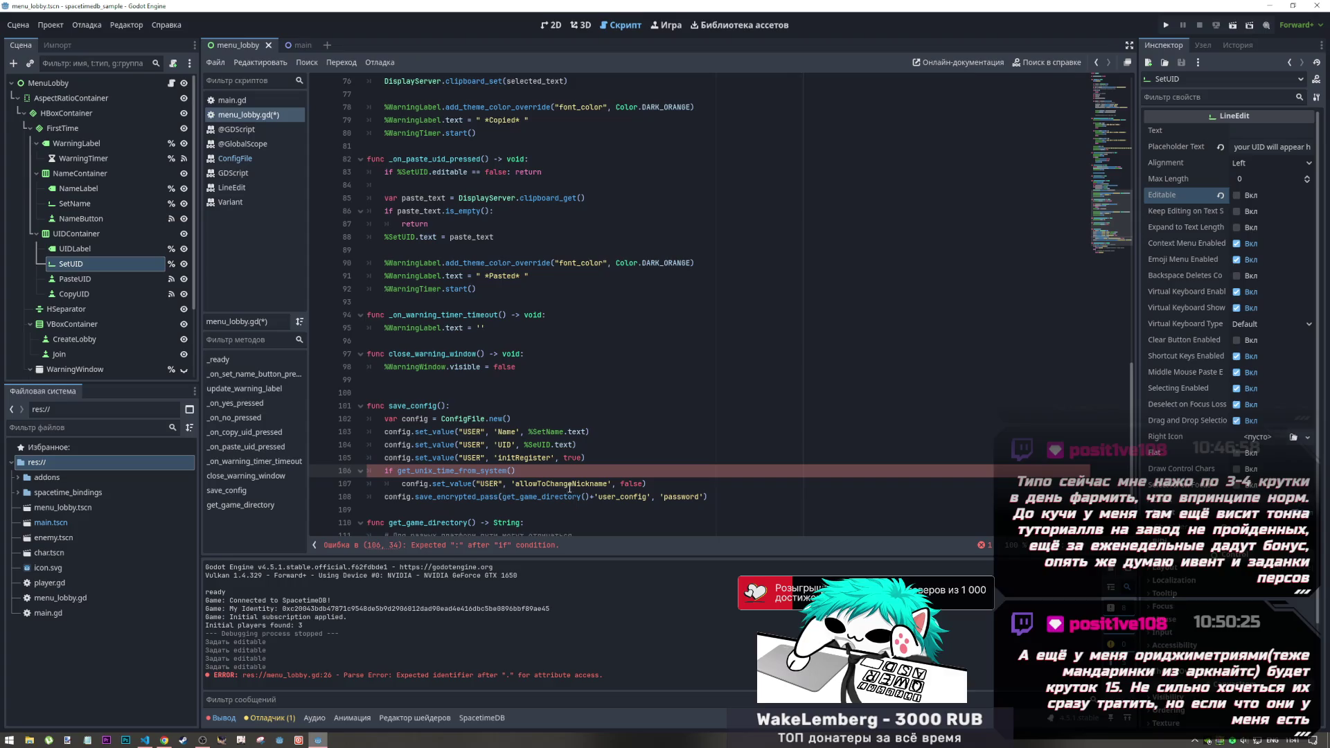
pyautogui.write('abs(')
pyautogui.click(566, 474)
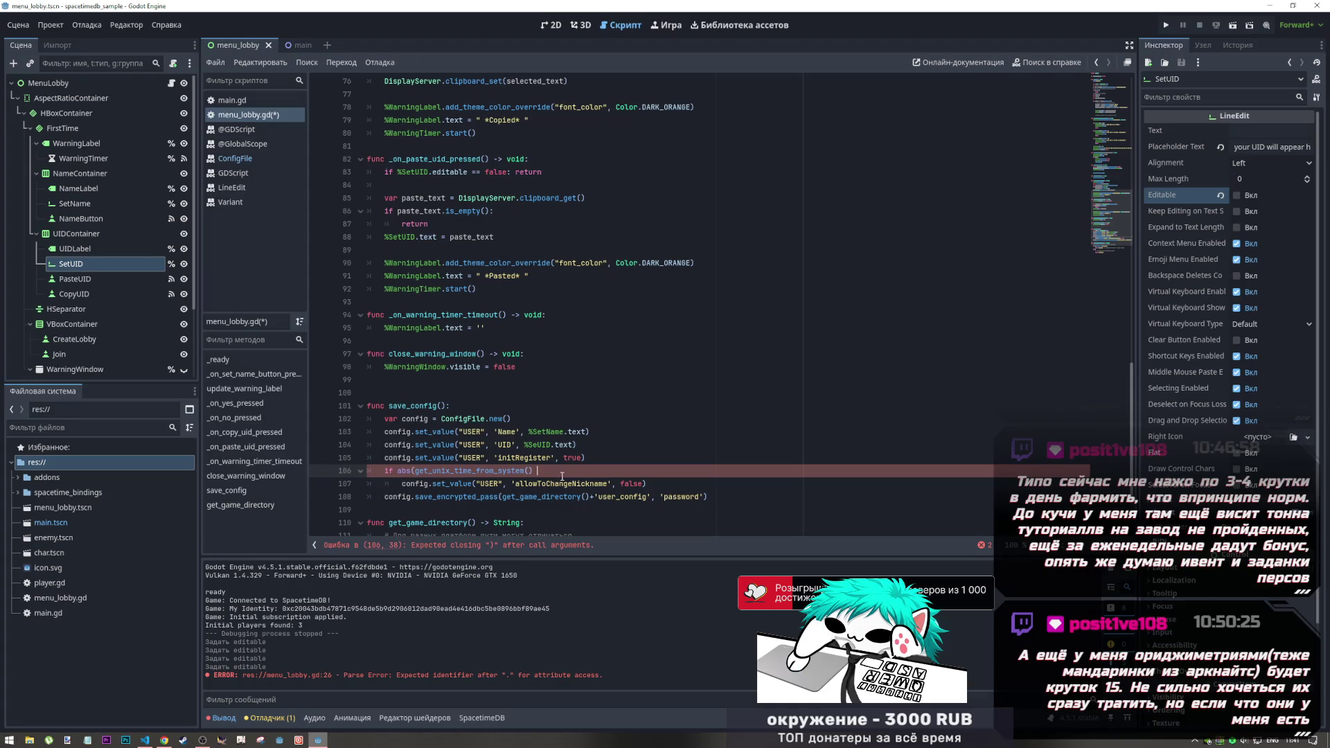
pyautogui.write(')')
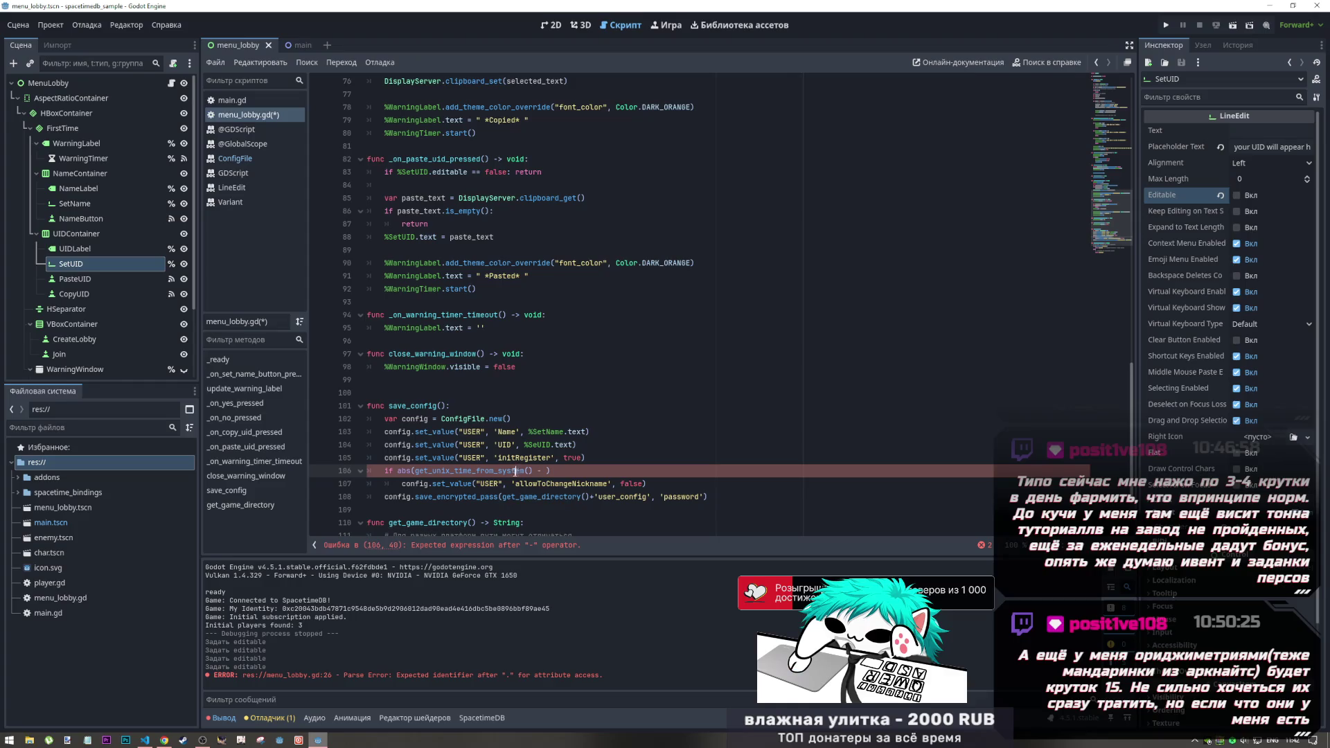
# Step: Look up get_unix_time_from_system in the built-in Time class help, then return to menu_lobby.gd
pyautogui.hotkey('ctrl', 'shift', 'Left')
pyautogui.click(1036, 64)
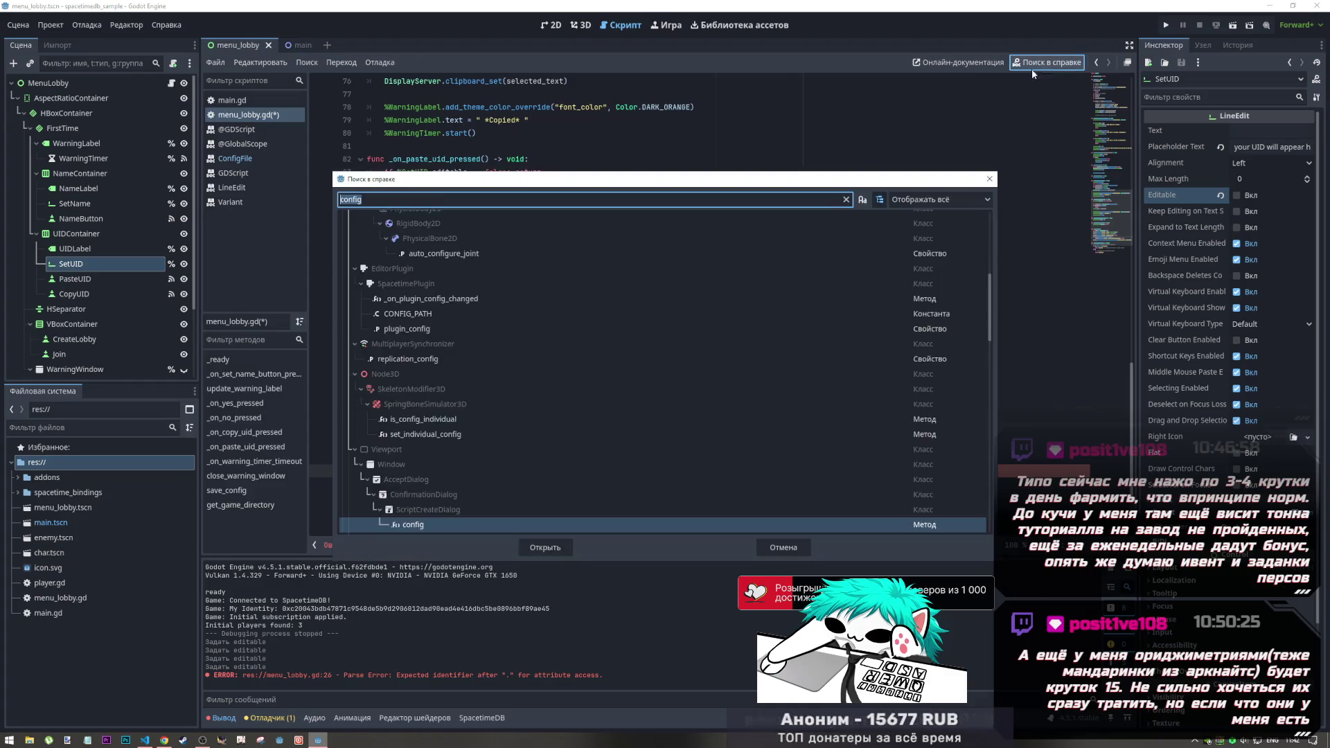
pyautogui.doubleClick(451, 251)
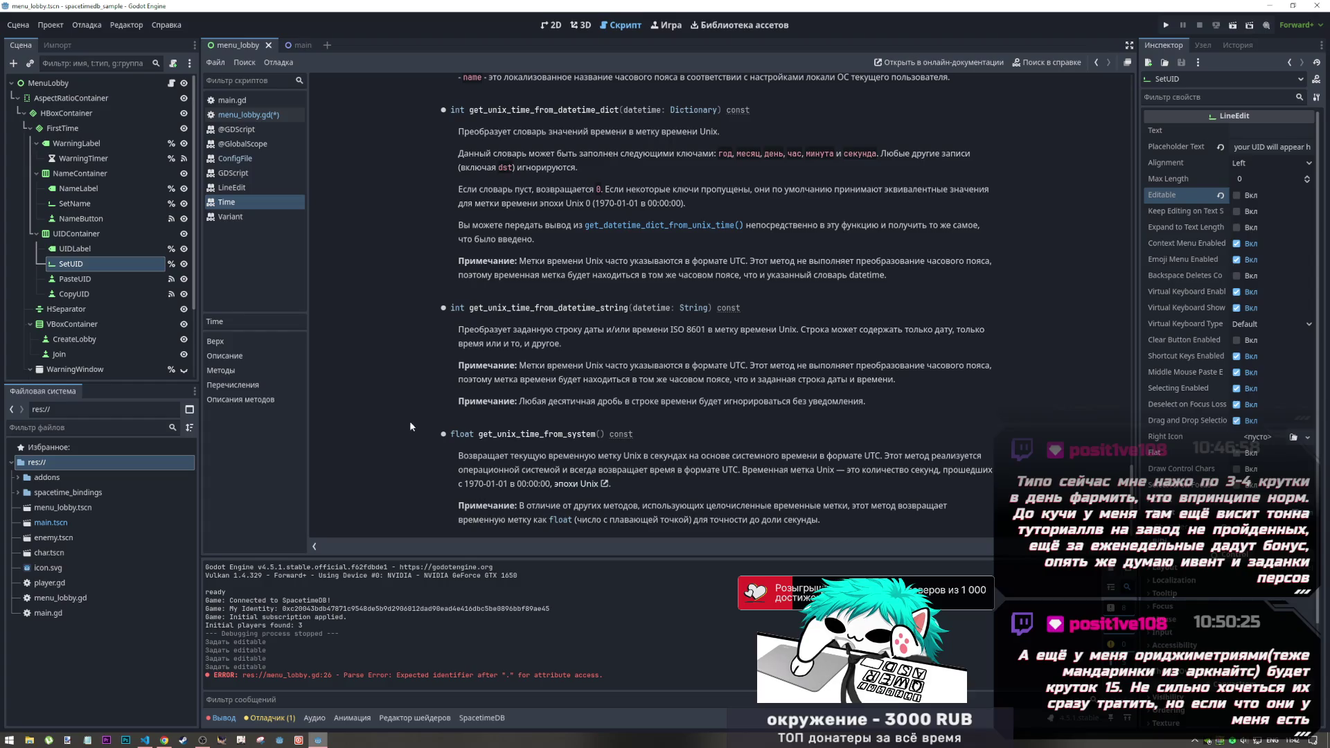
pyautogui.click(277, 115)
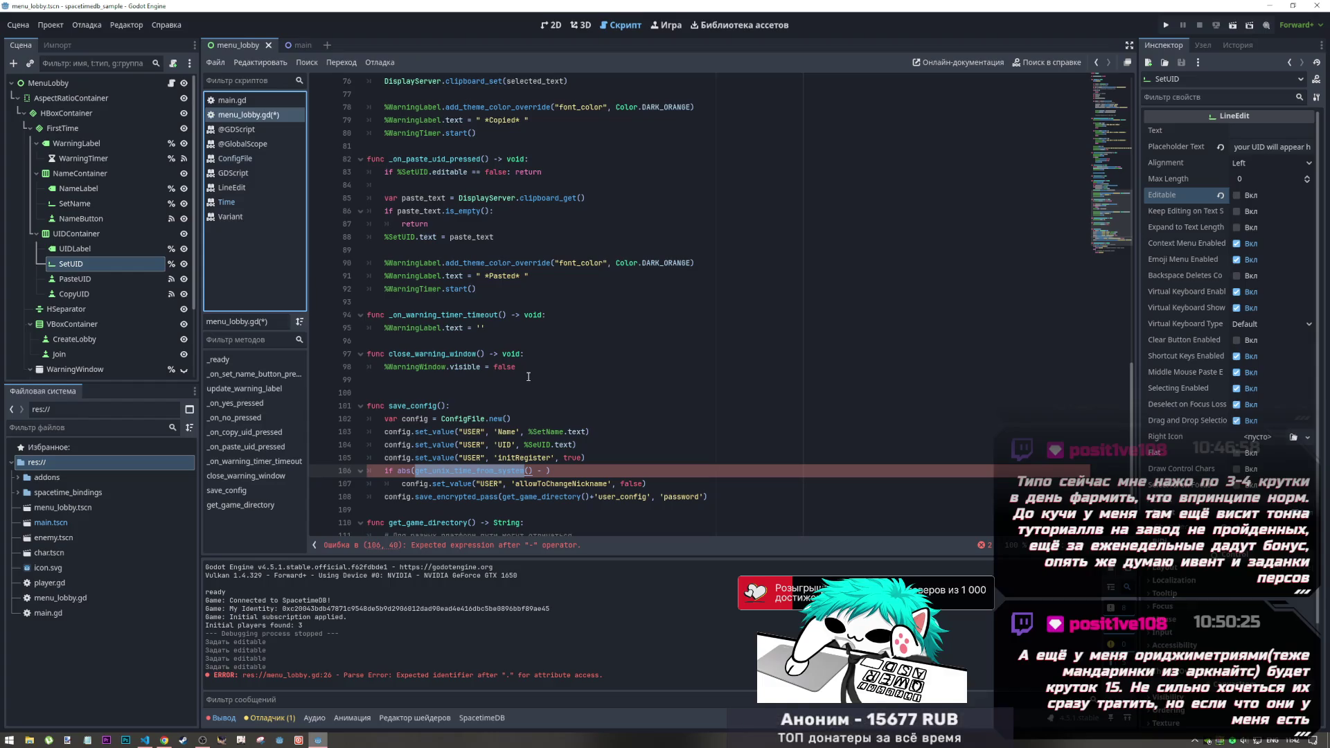
# Step: Switch to the browser's Godot Docs entry for get_unix_time_from_system()
pyautogui.click(522, 472)
pyautogui.hotkey('alt', 'Tab')
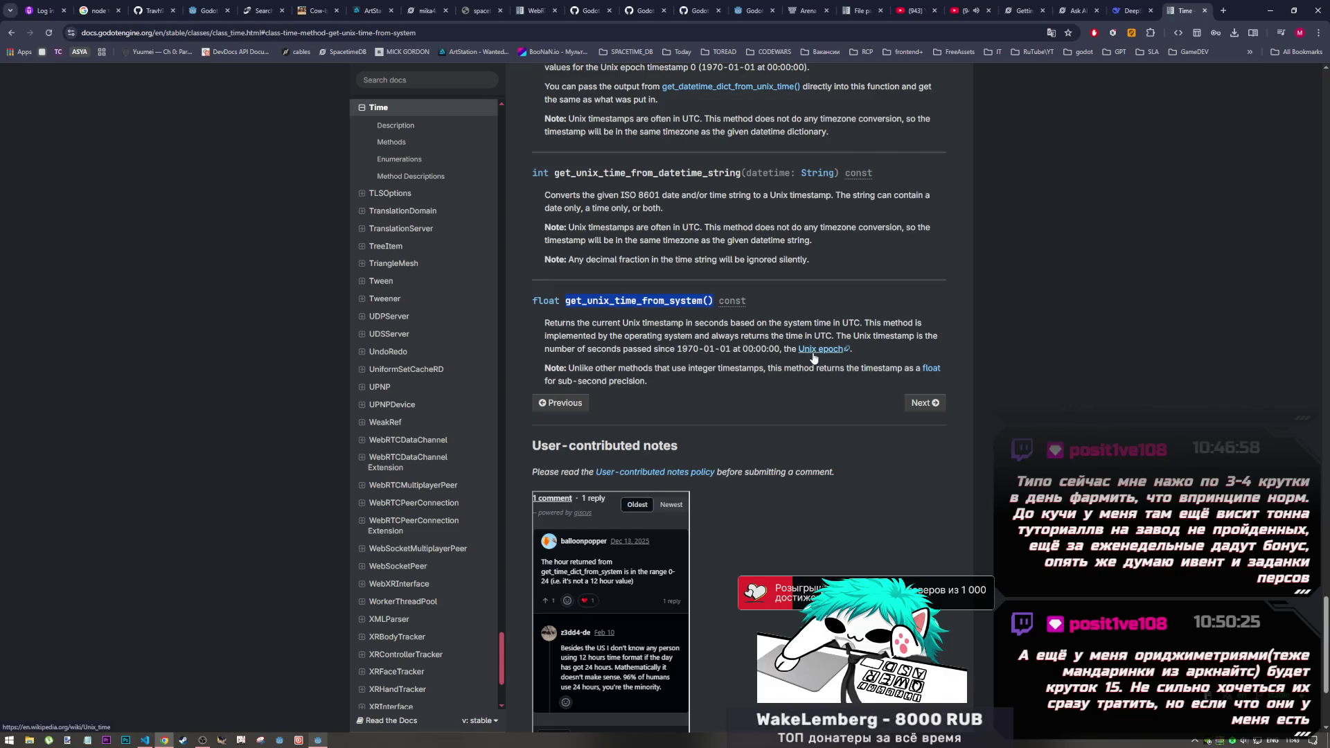
# Step: Read through the Time class's Unix-time methods, then go to the DeepSeek tab
pyautogui.scroll(1, 724, 206)
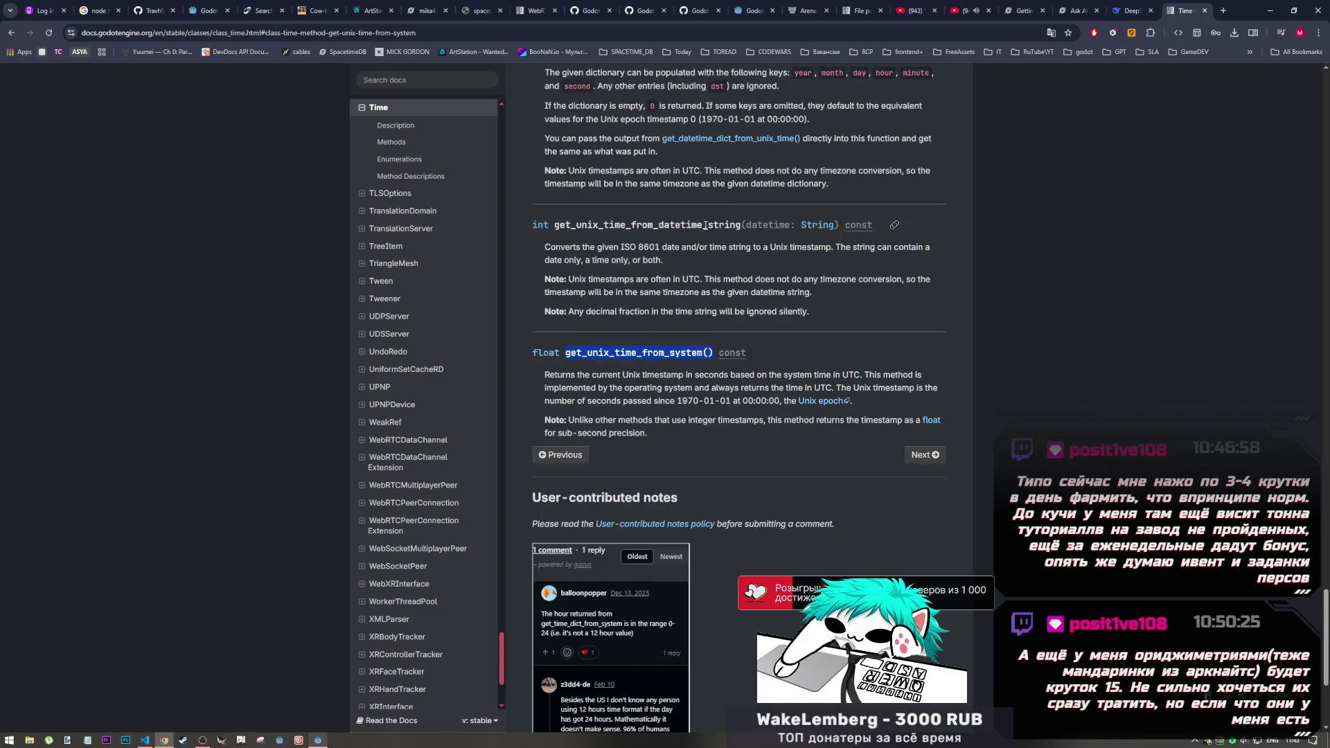
pyautogui.scroll(1, 733, 259)
pyautogui.scroll(3, 734, 270)
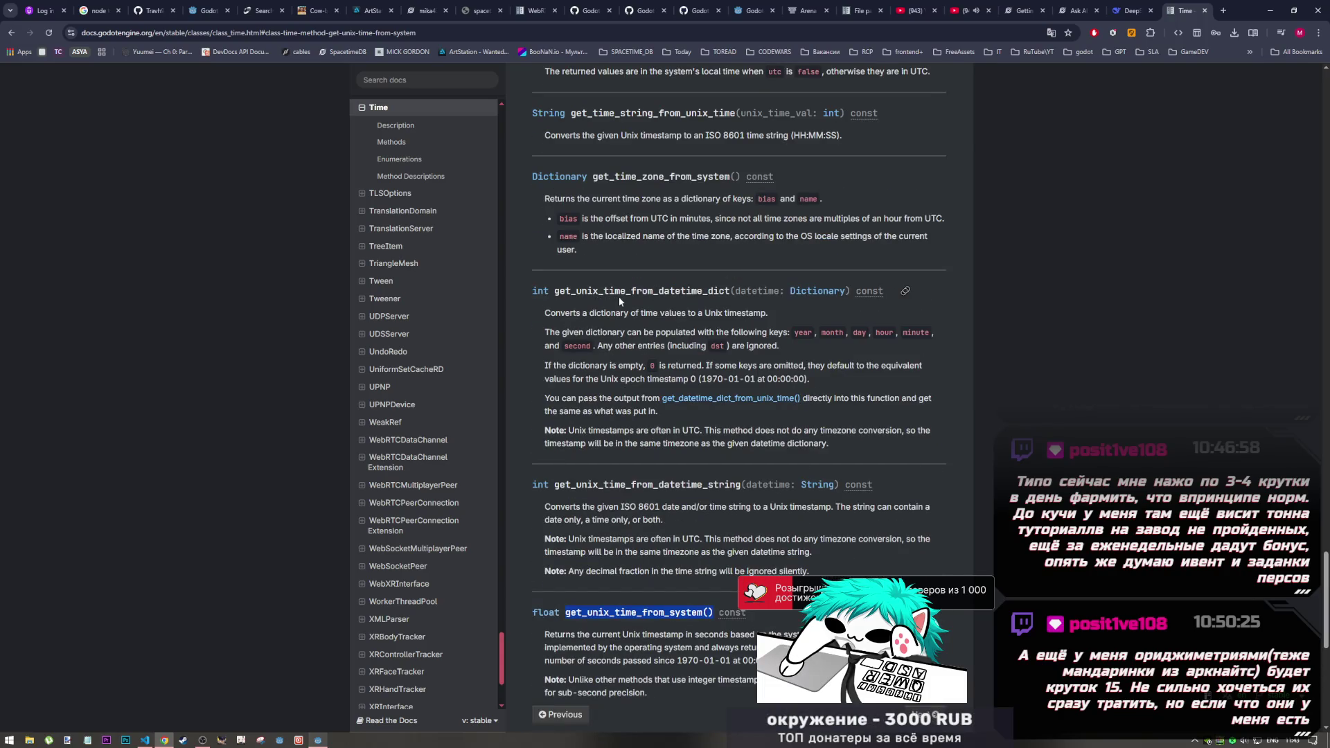
pyautogui.scroll(4, 645, 293)
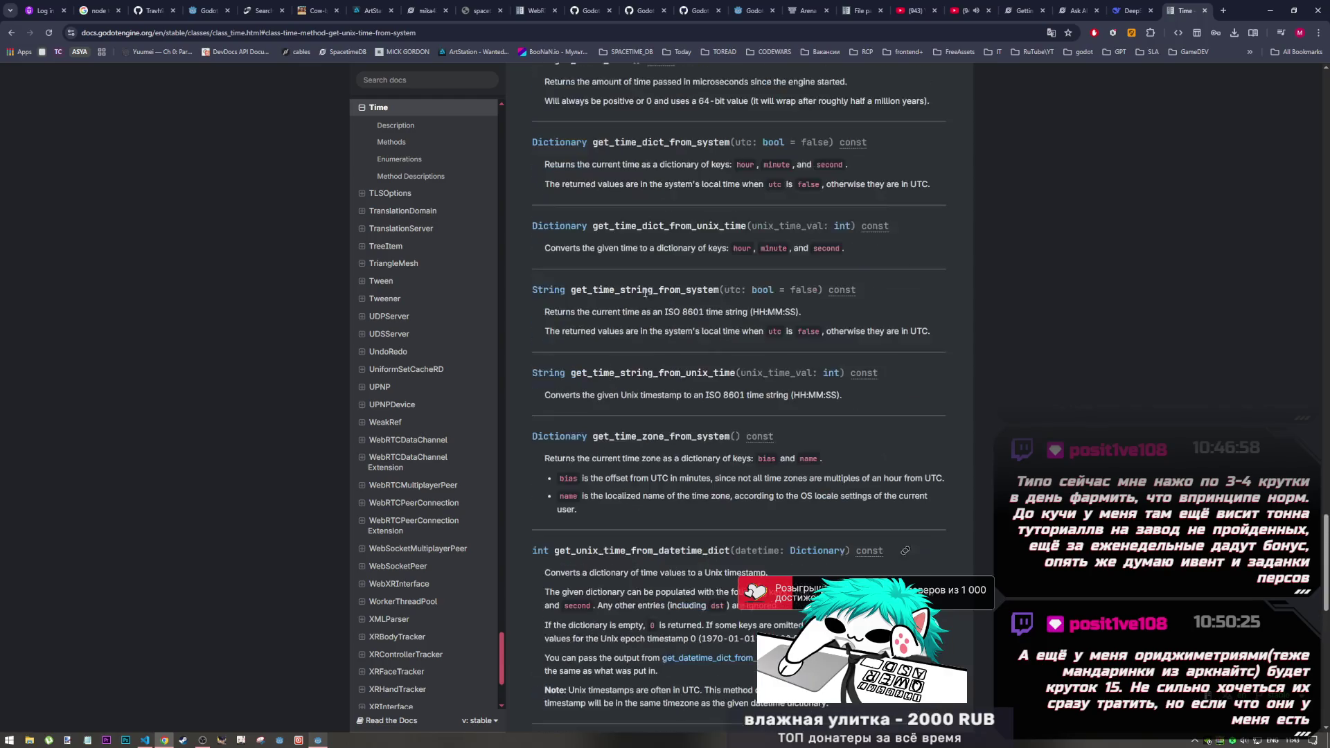
pyautogui.scroll(5, 650, 290)
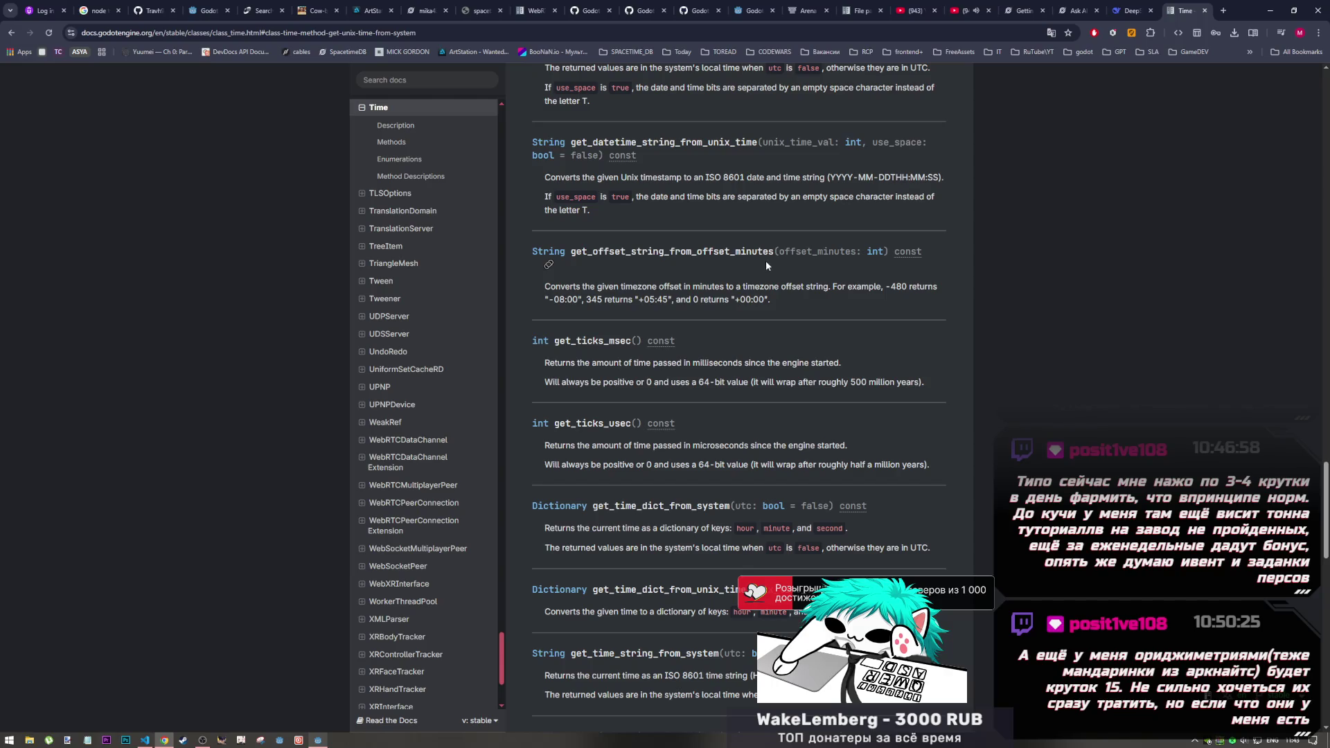
pyautogui.scroll(6, 758, 262)
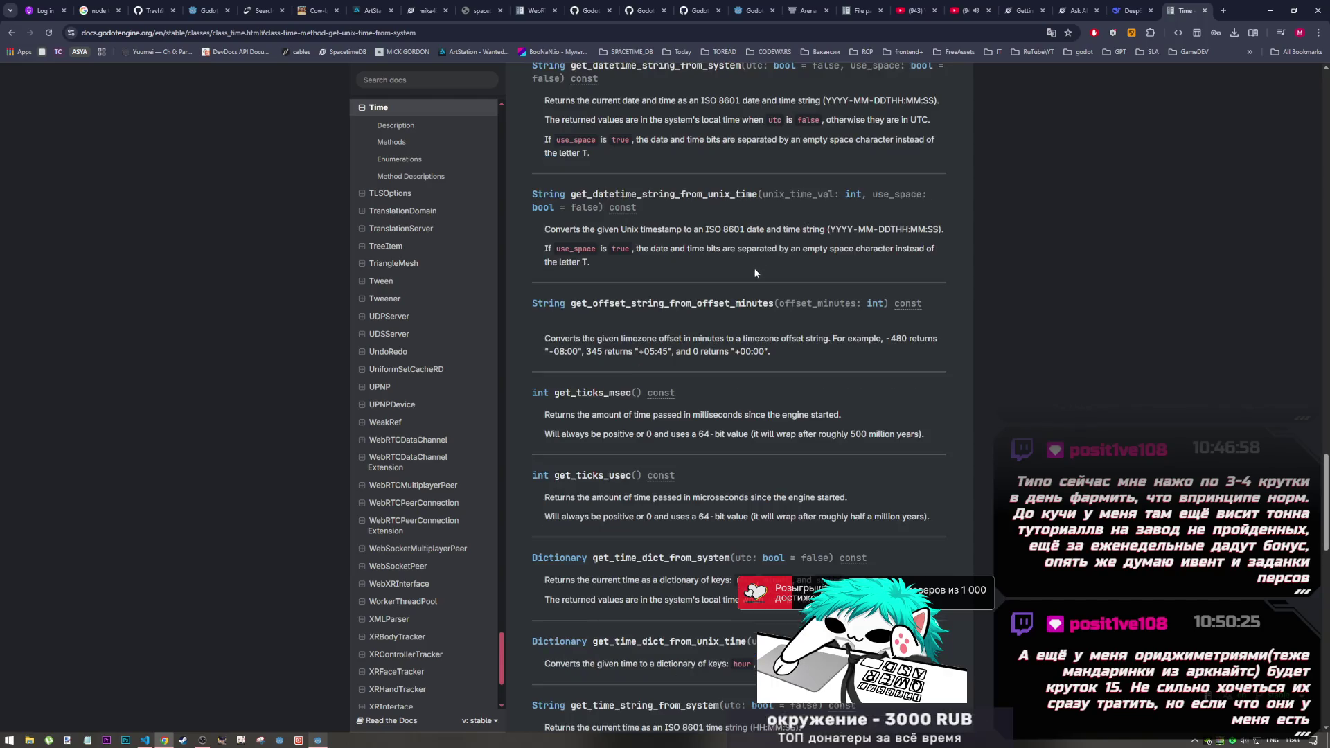
pyautogui.scroll(15, 728, 271)
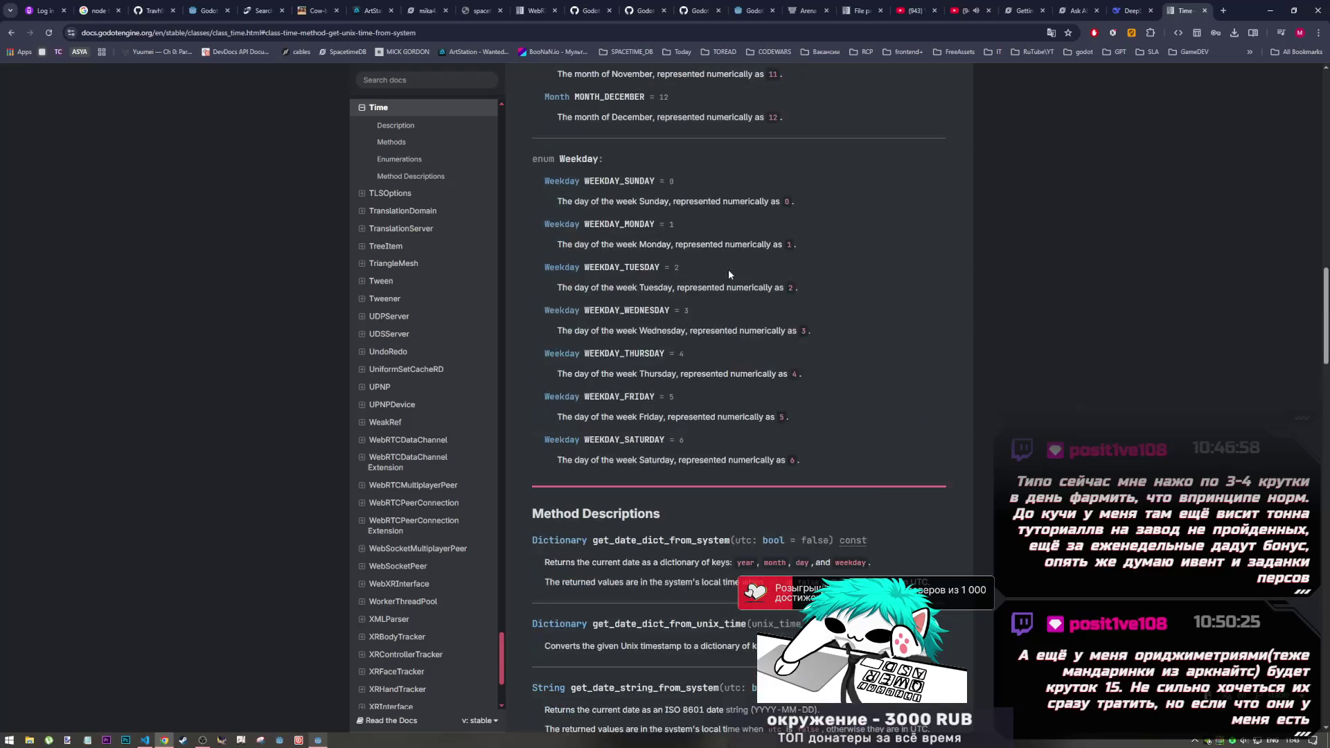
pyautogui.click(1143, 8)
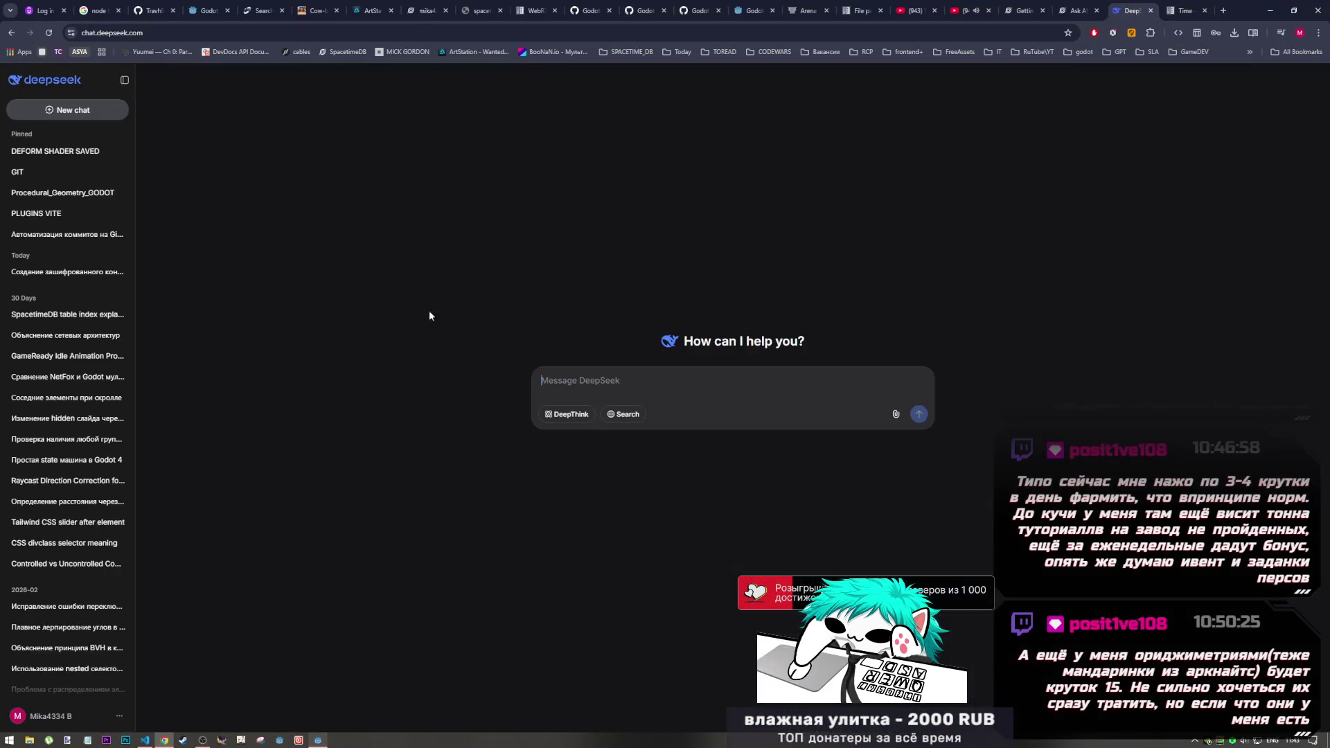
# Step: Type a mixed-layout question about other ways in Godot 4.5 to get a difference
pyautogui.click(145, 740)
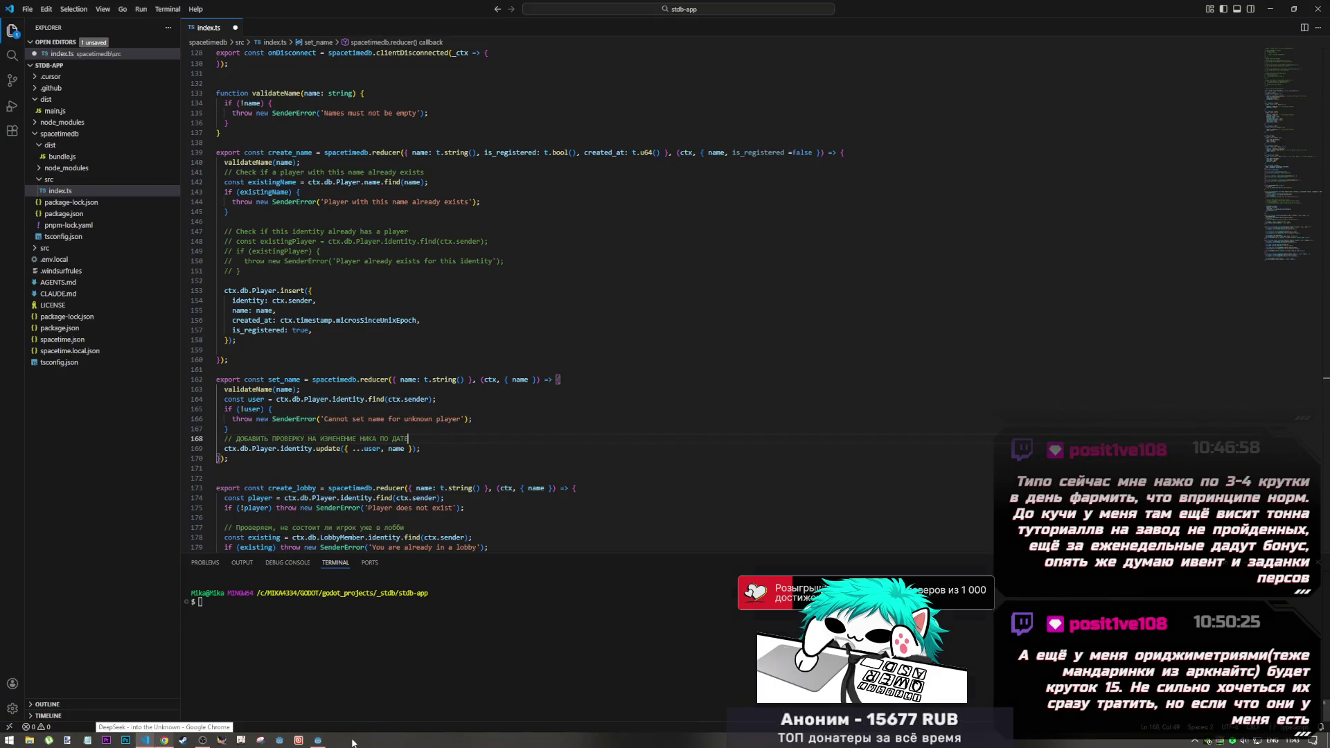
pyautogui.click(318, 740)
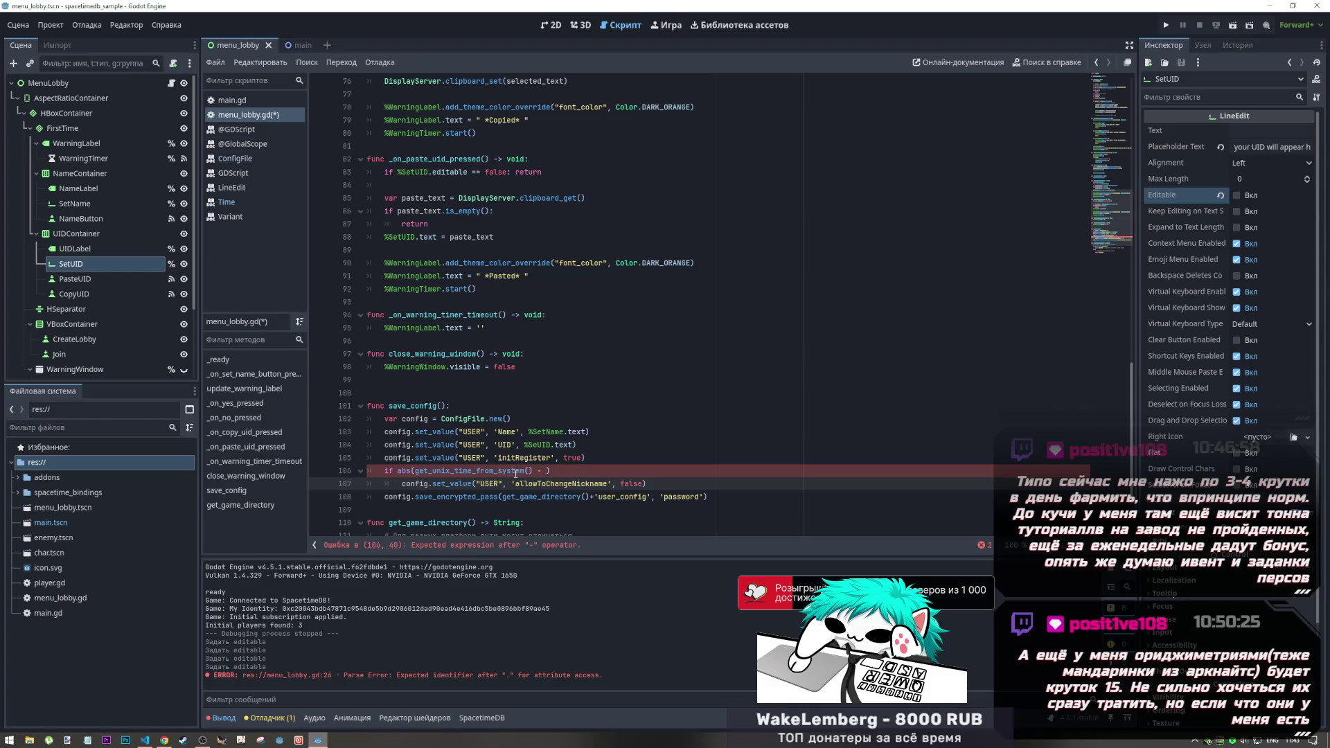
pyautogui.hotkey('alt', 'Tab')
pyautogui.hotkey('alt', 'Tab')
pyautogui.hotkey('alt', 'Tab')
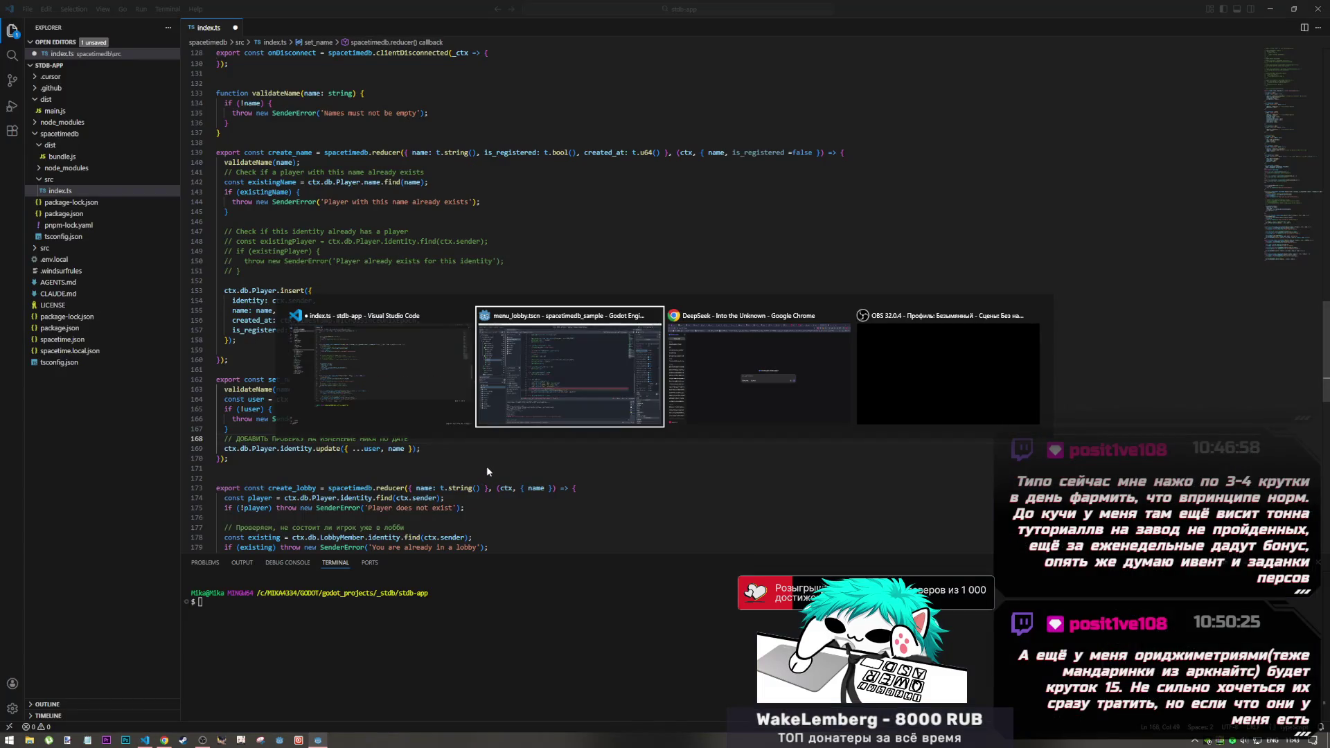
pyautogui.write('bcgjk')
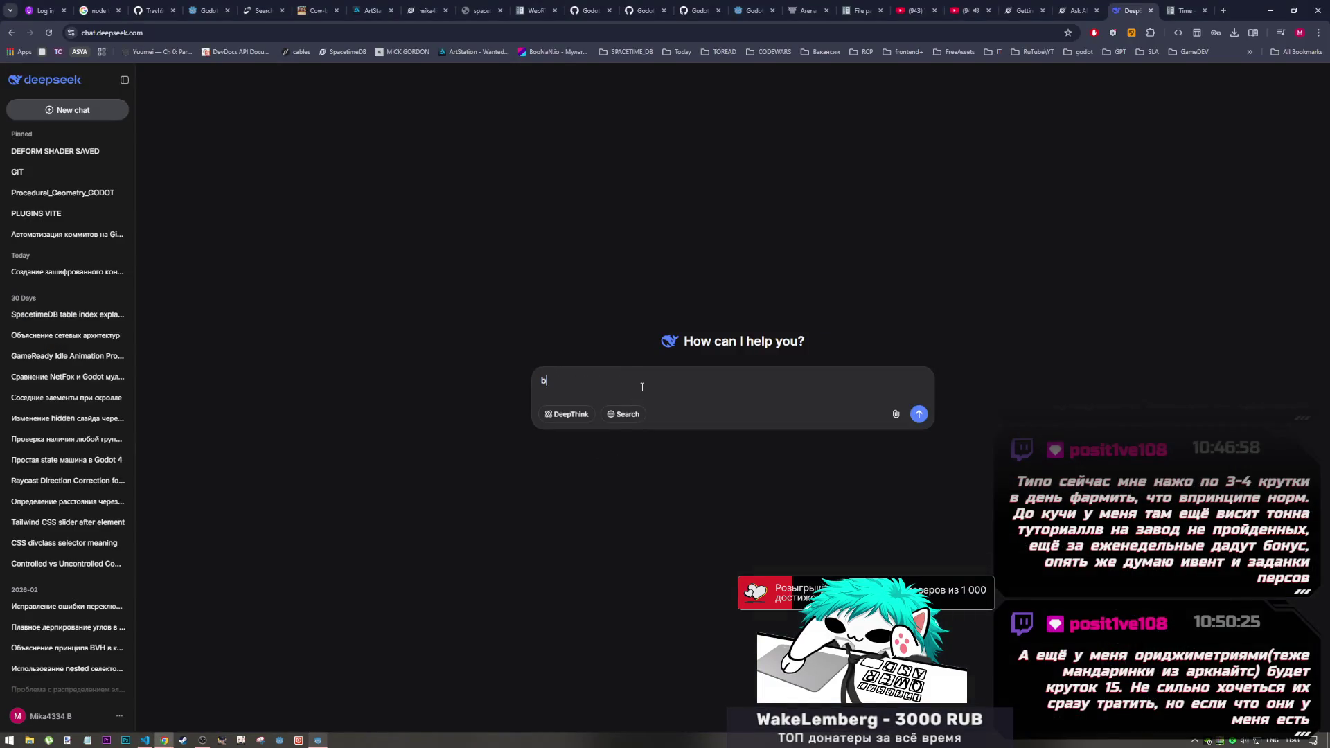
pyautogui.press('BackSpace')
pyautogui.press('BackSpace')
pyautogui.press('BackSpace')
pyautogui.hotkey('alt', 'shift')
pyautogui.write('испол')
pyautogui.write('ьзую ')
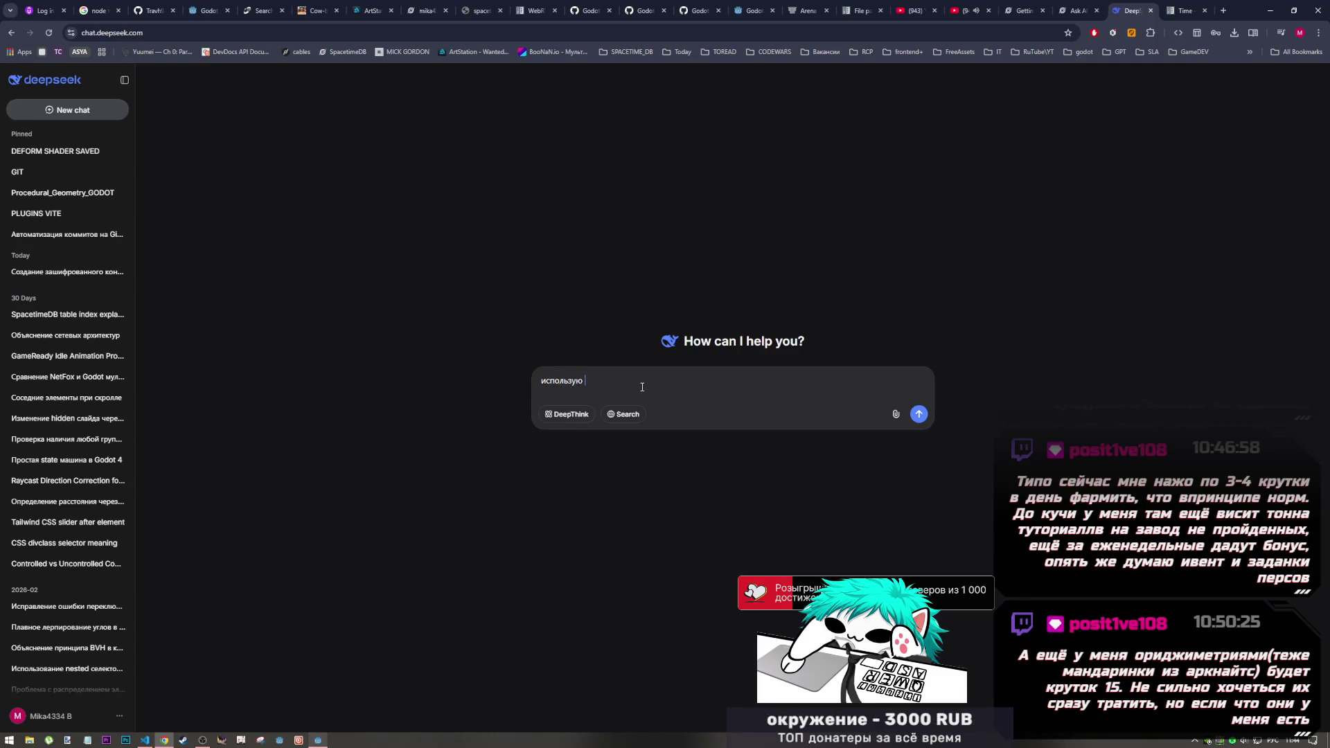
pyautogui.press('BackSpace')
pyautogui.press('BackSpace')
pyautogui.write('я')
pyautogui.hotkey('alt', 'shift')
pyautogui.write('x e или любой другой ')
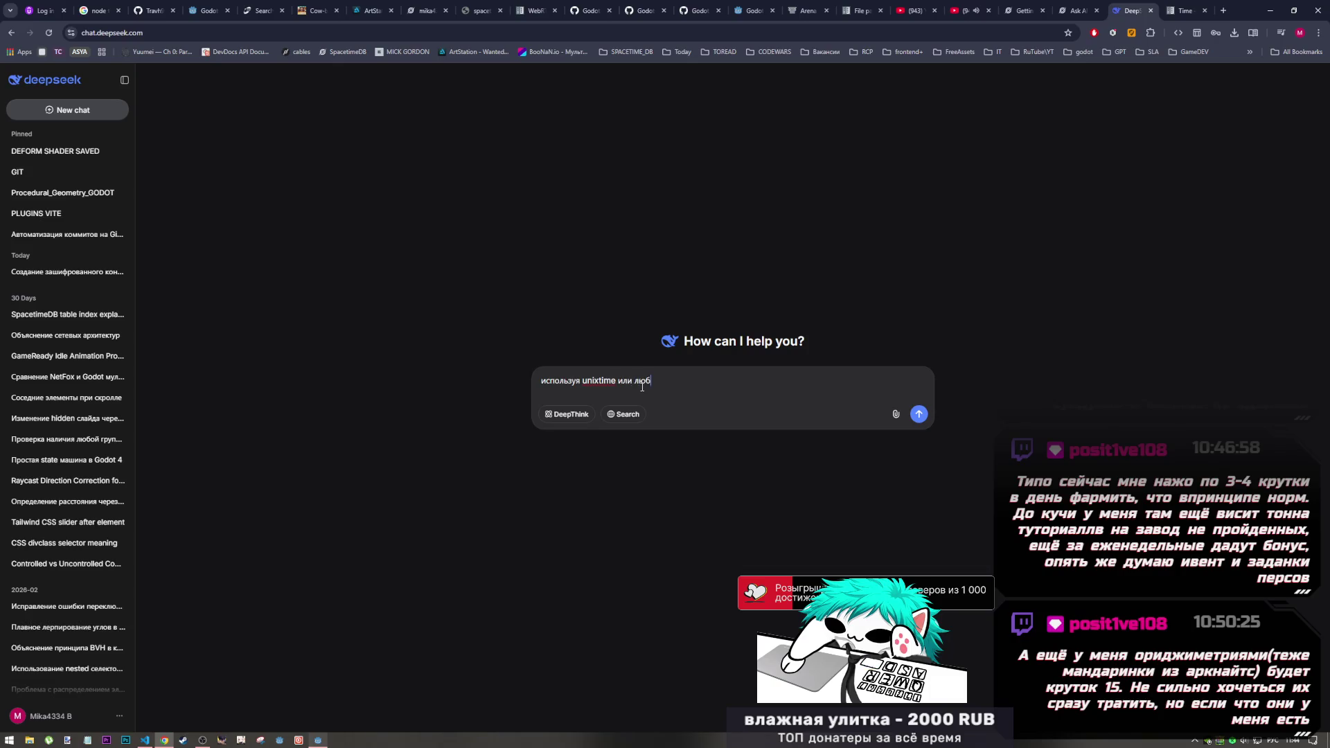
pyautogui.write('вра')
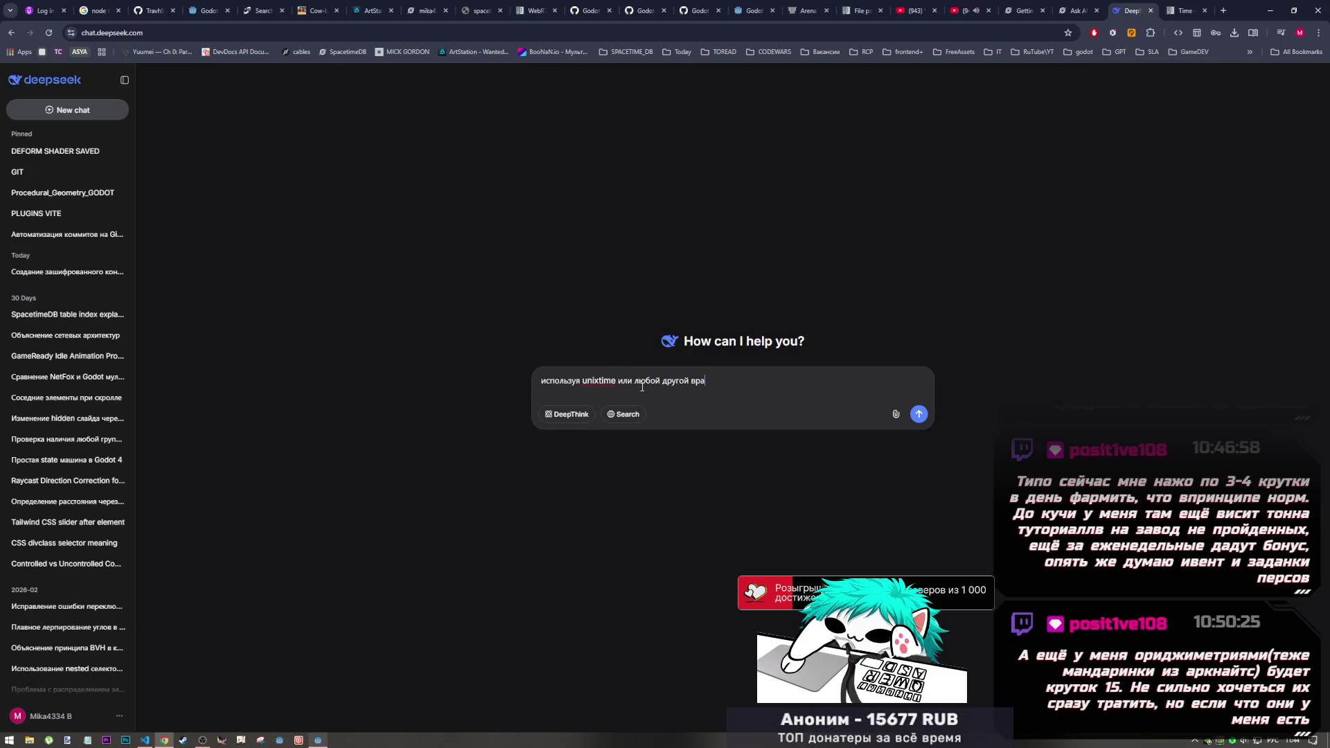
pyautogui.press('BackSpace')
pyautogui.press('BackSpace')
pyautogui.write('ариант в годот 4.5 ')
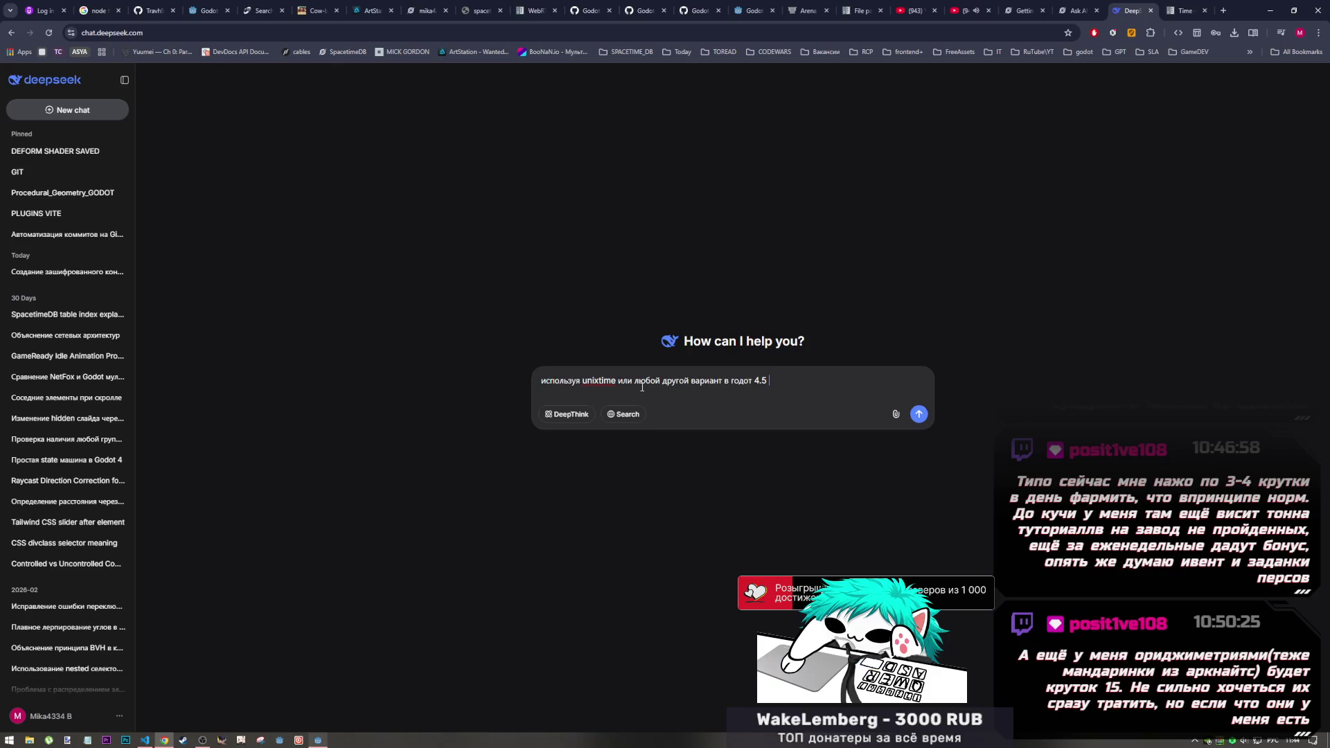
pyautogui.write('получи разниц')
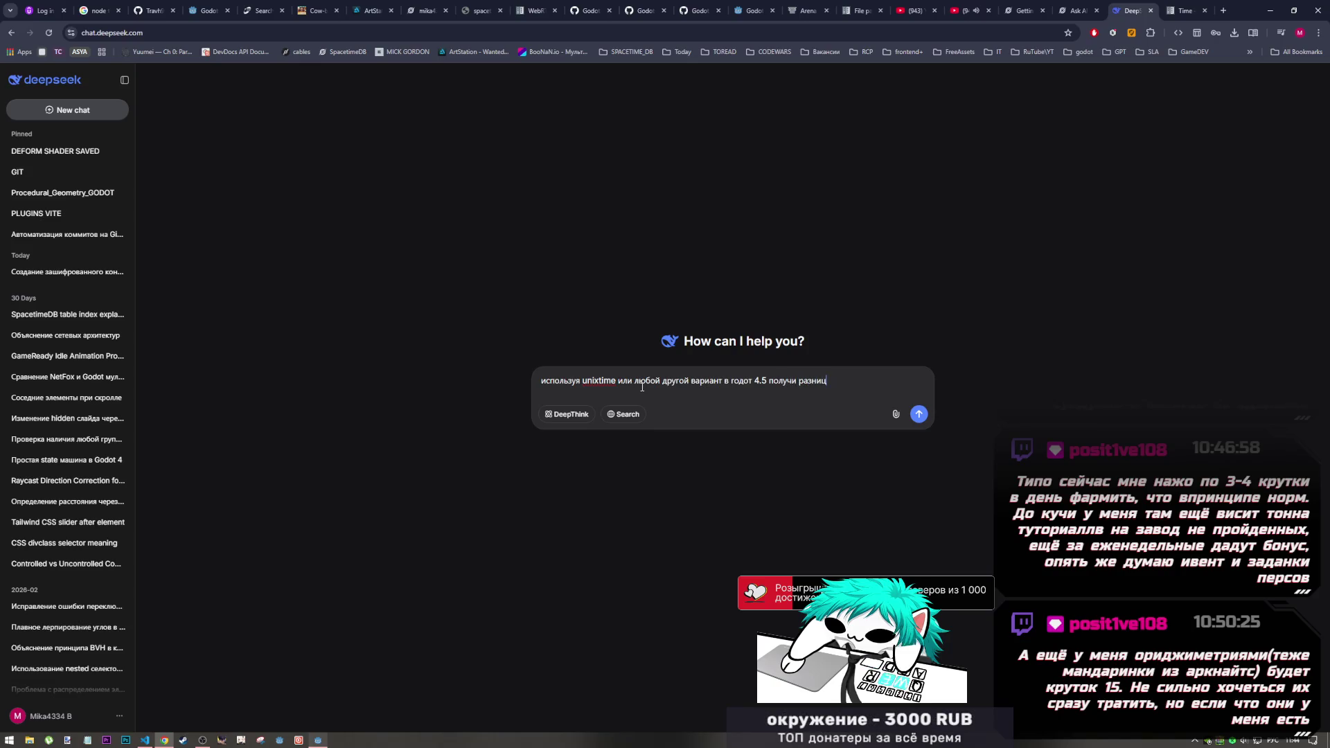
pyautogui.write('у в')
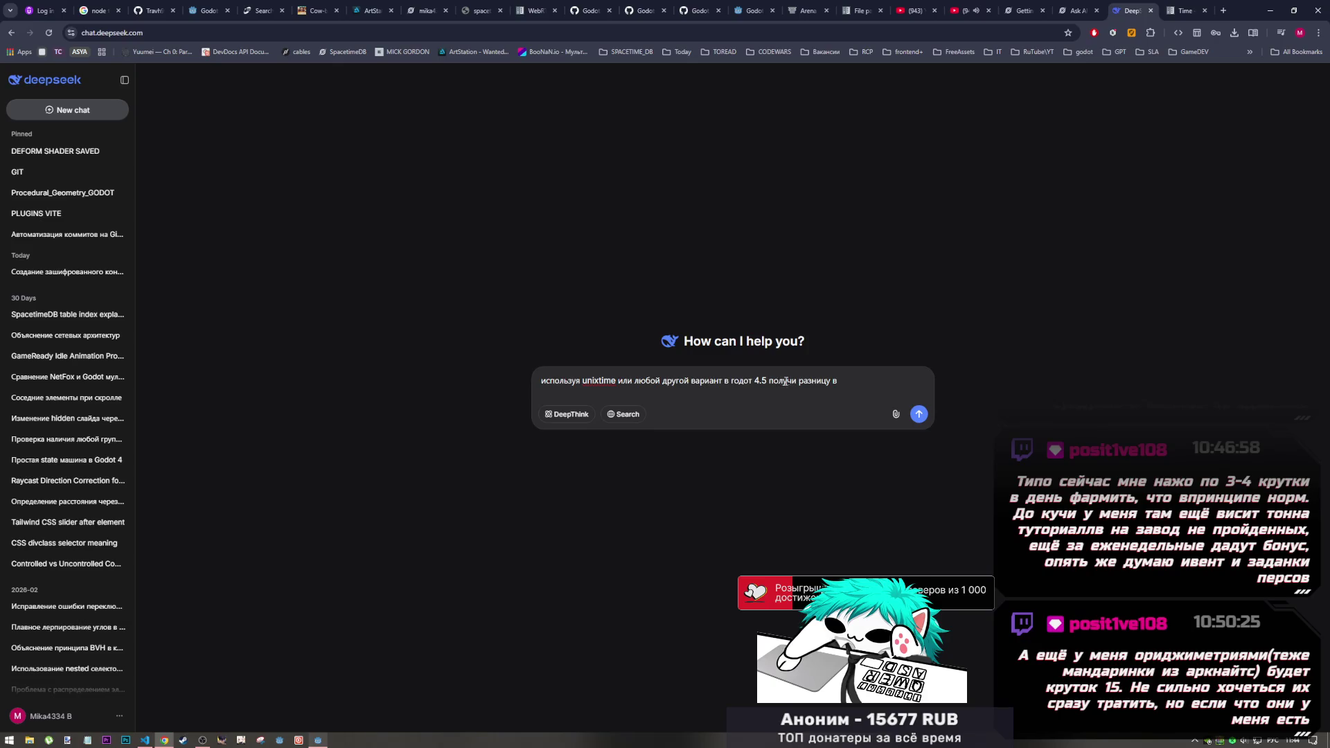
# Step: Add '24' and 'true' to the question, fix 'разнице', and send it to DeepSeek
pyautogui.moveTo(769, 380); pyautogui.dragTo(795, 380)
pyautogui.click(844, 386)
pyautogui.write('24')
pyautogui.click(797, 381)
pyautogui.write('true')
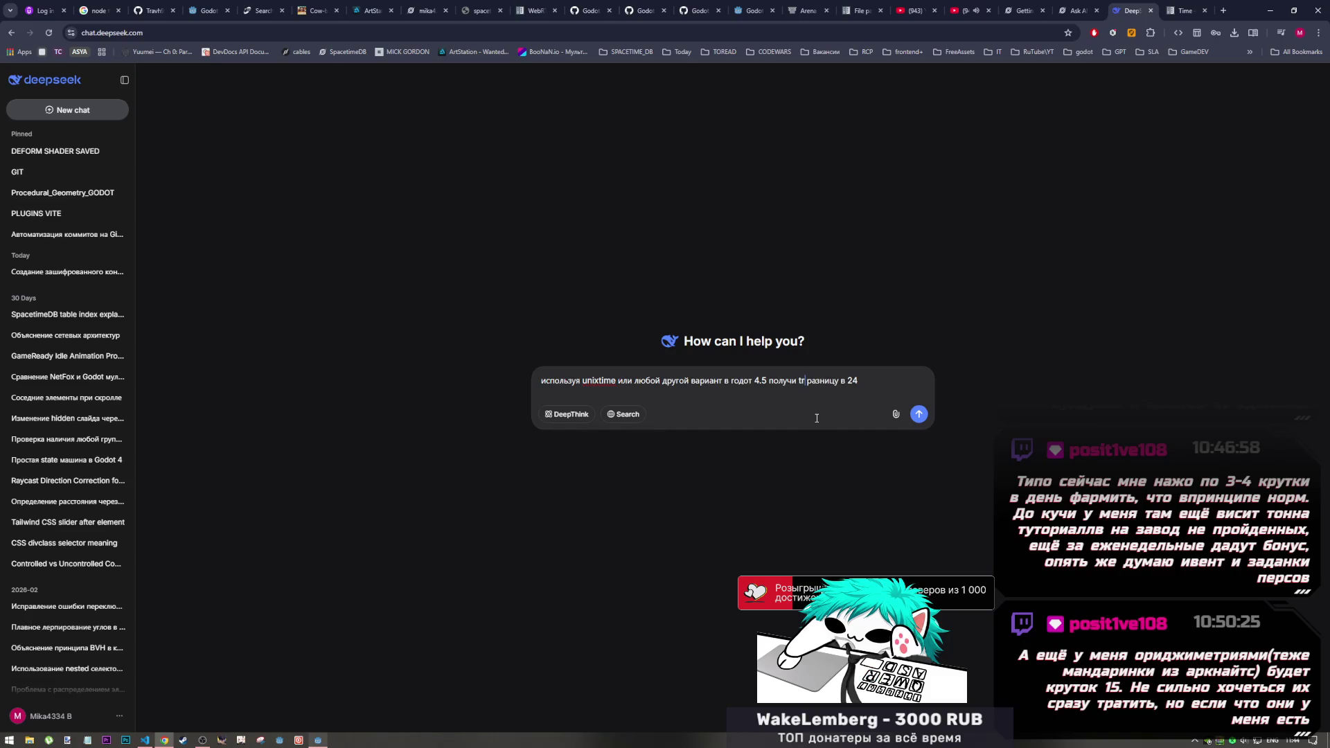
pyautogui.hotkey('alt', 'shift')
pyautogui.write('при')
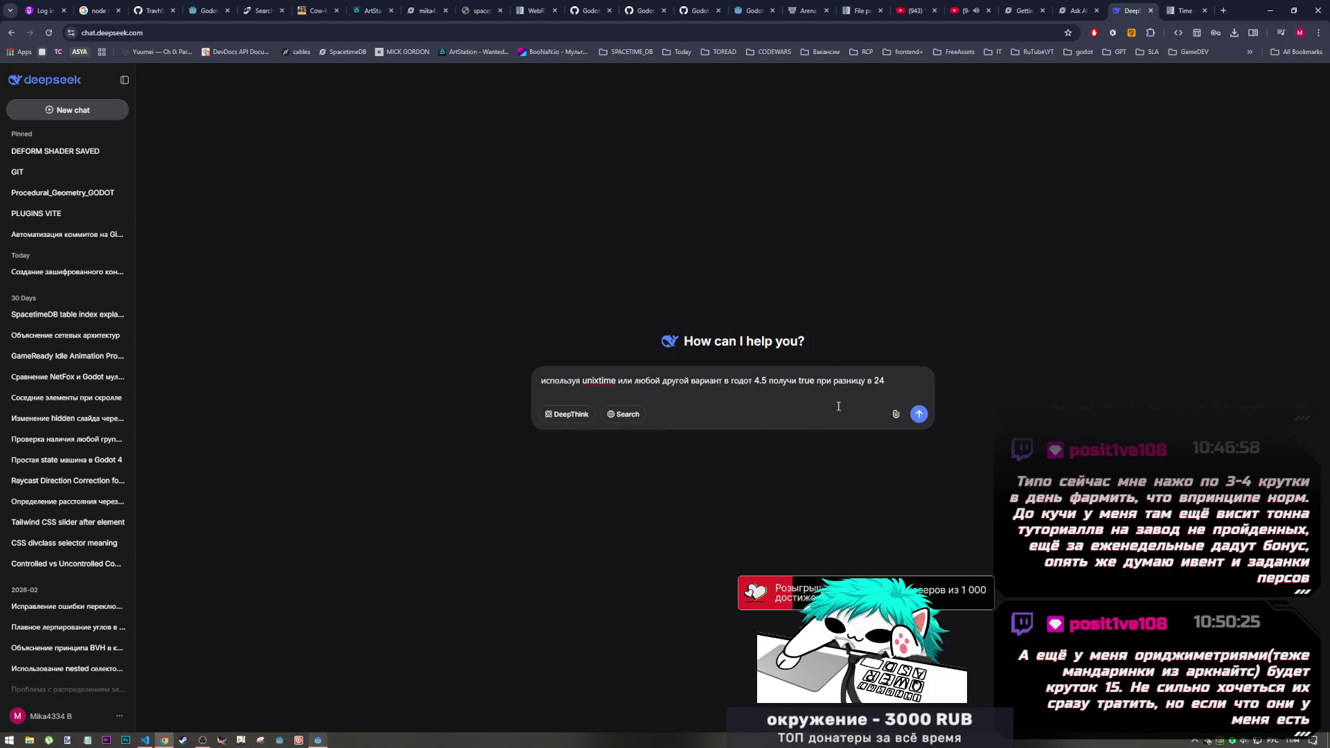
pyautogui.press('BackSpace')
pyautogui.write('е')
pyautogui.click(919, 413)
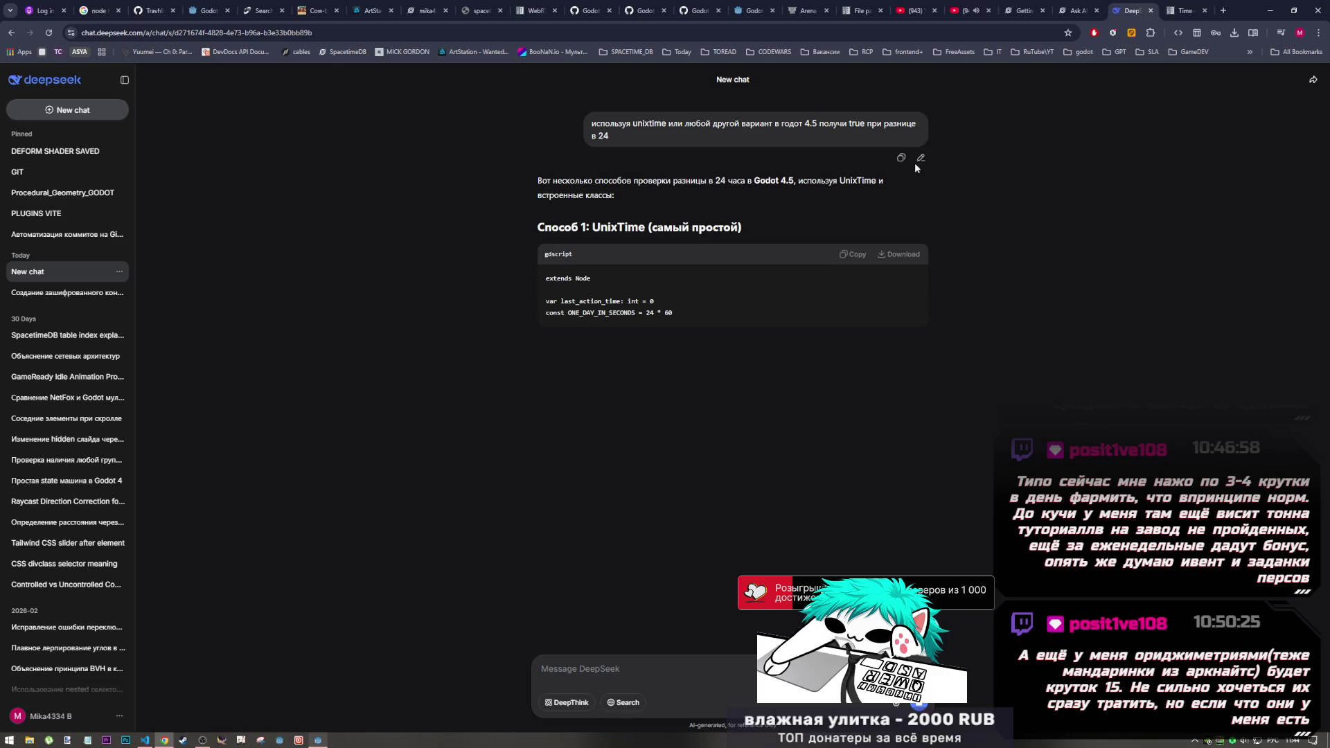
# Step: Edit the question to specify 24 hours, resend it, and review the reply
pyautogui.click(919, 157)
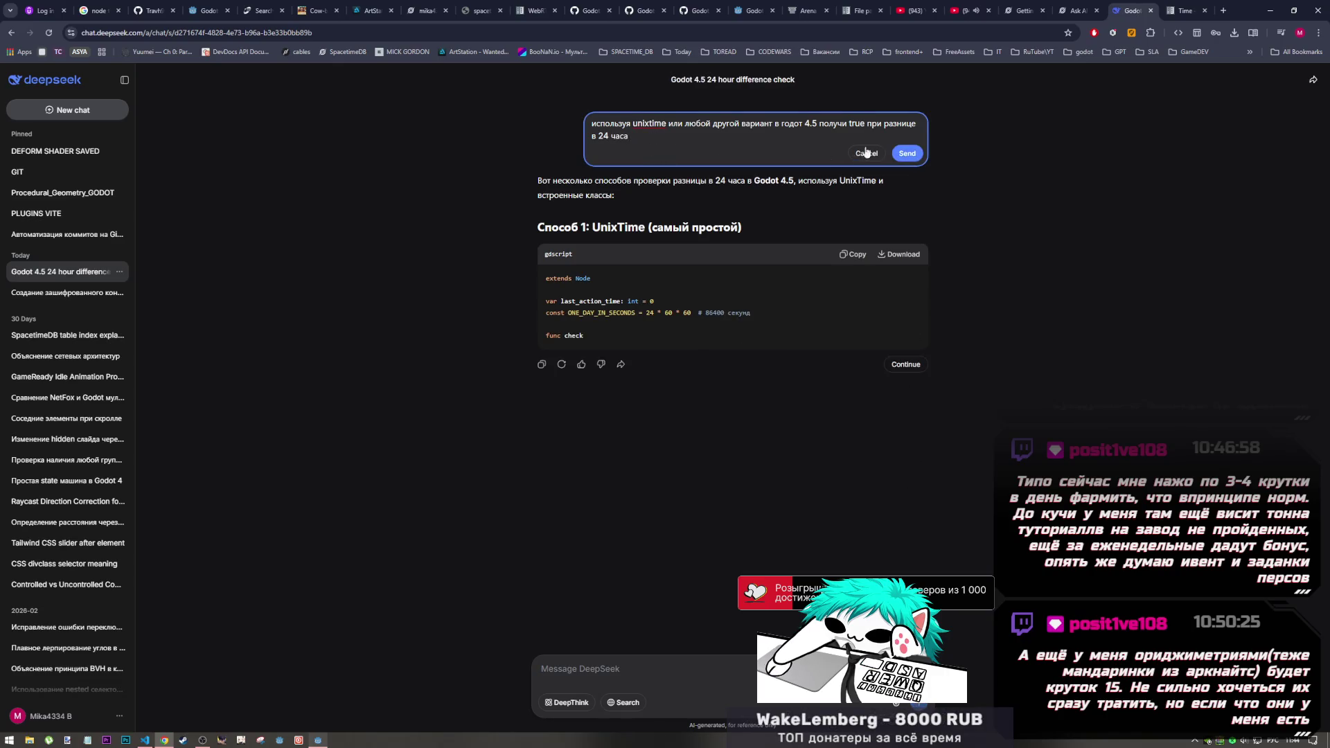
pyautogui.click(905, 154)
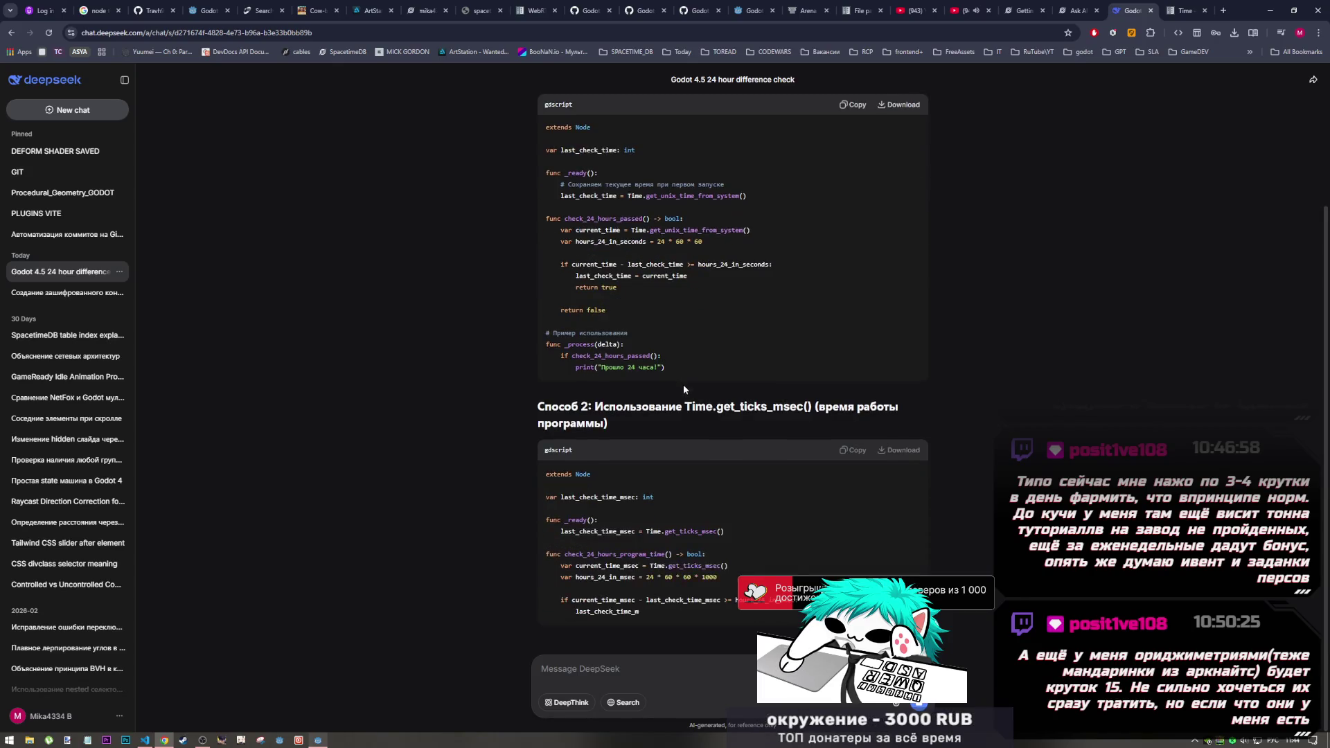
pyautogui.scroll(3, 686, 384)
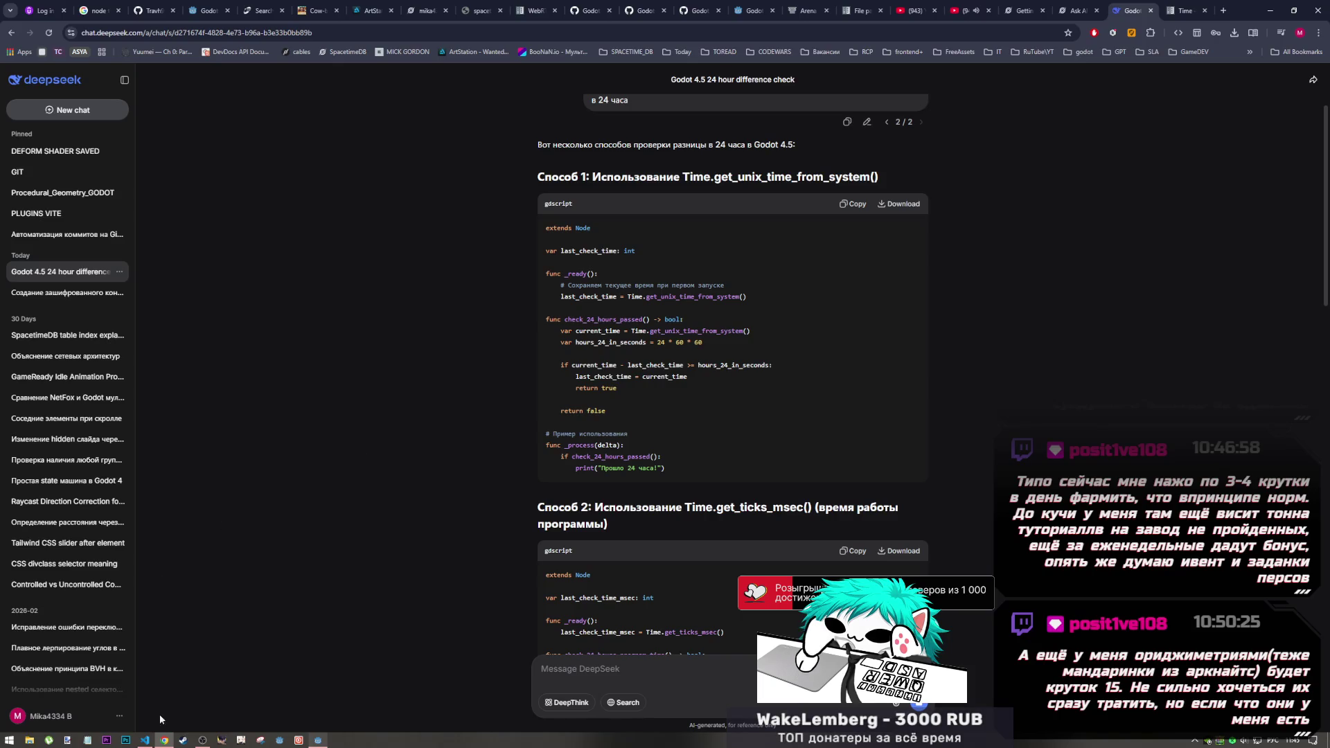
# Step: Save index.ts in VS Code and return to the Godot editor
pyautogui.click(144, 740)
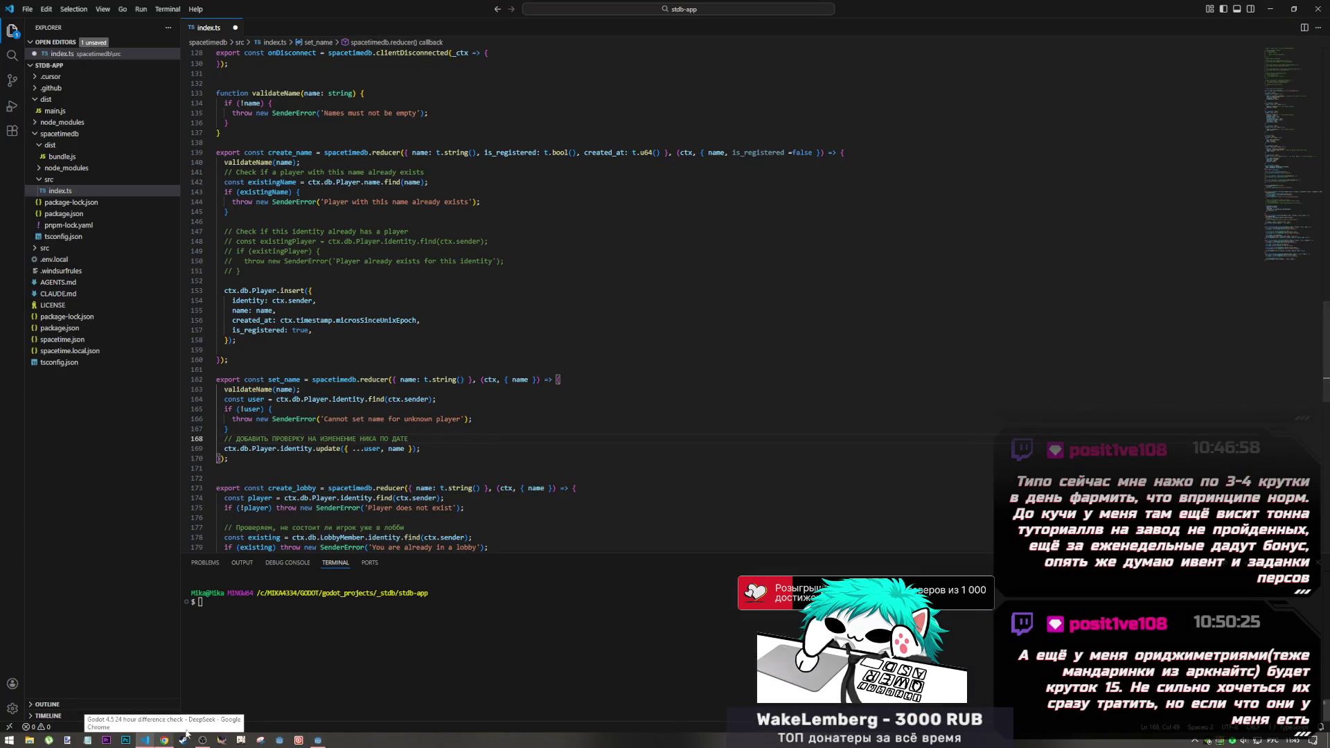
pyautogui.click(418, 354)
pyautogui.hotkey('ctrl', 's')
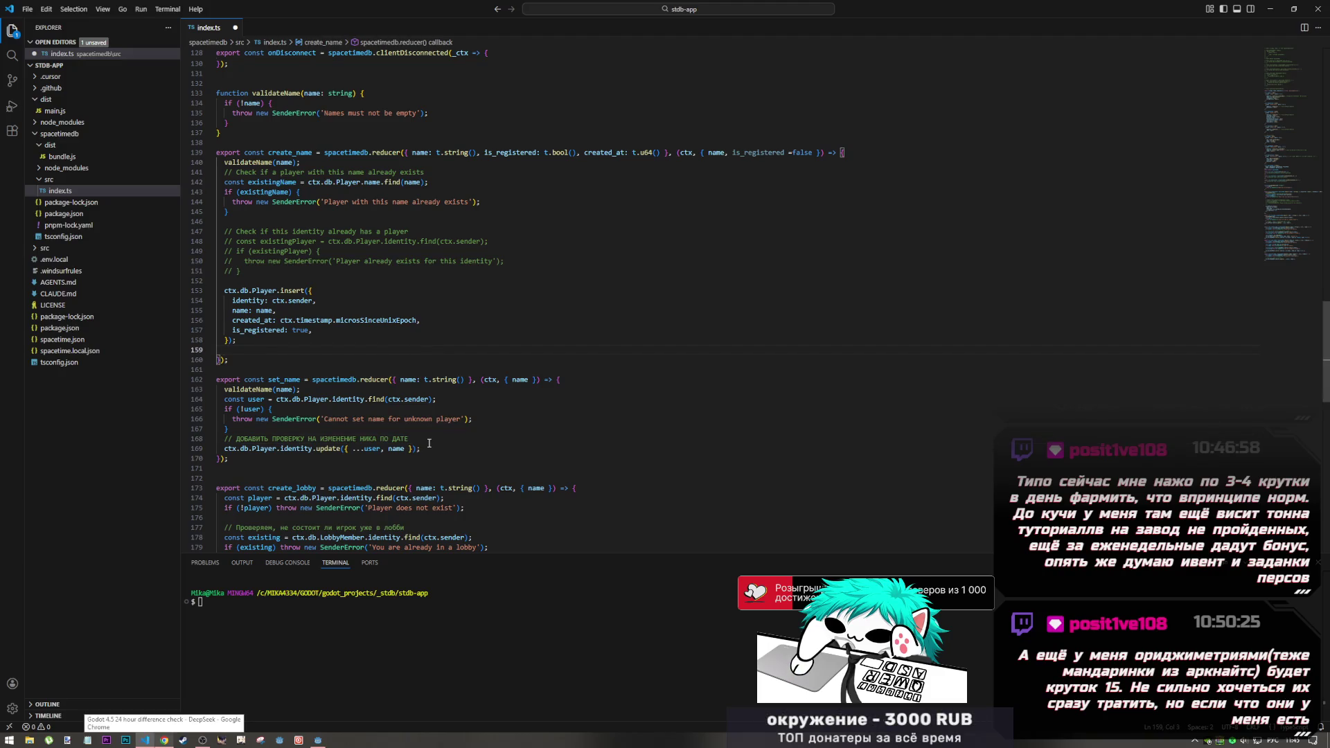
pyautogui.click(318, 741)
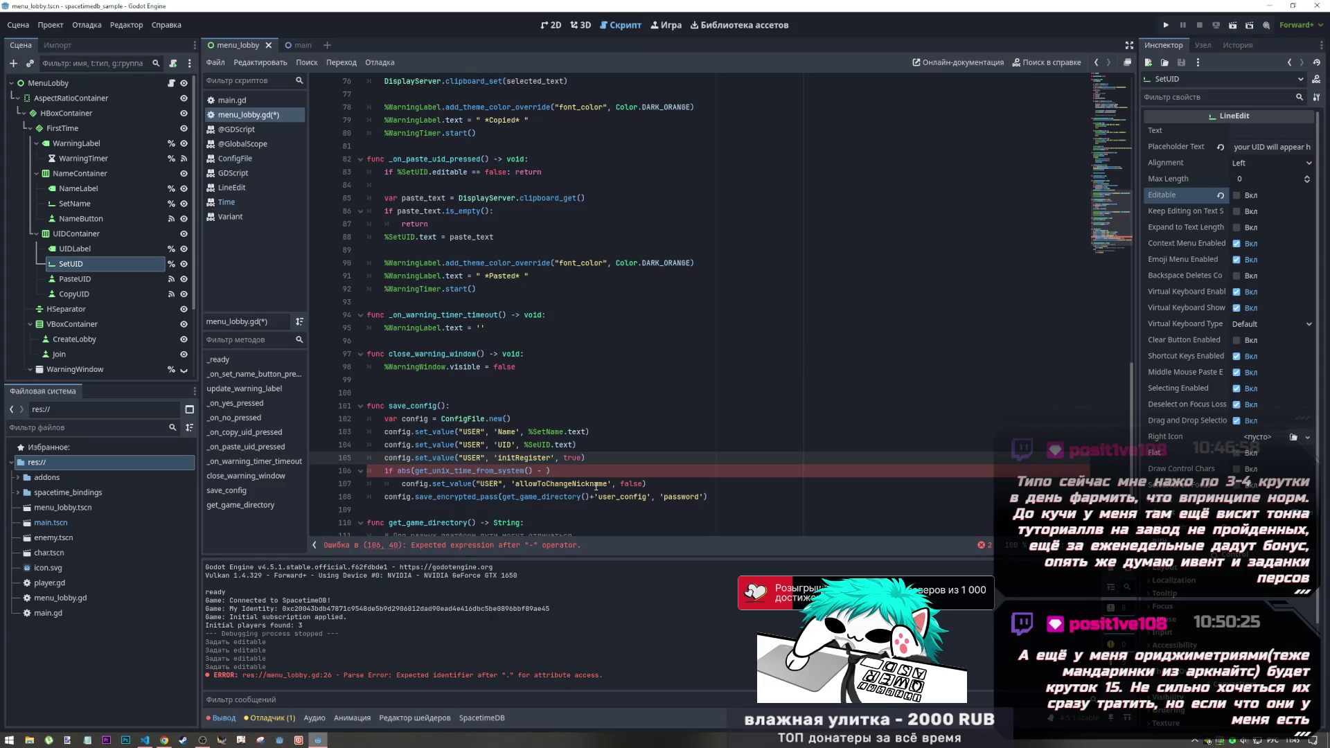
# Step: Replace the allowTo prefix of the line-107 key, renaming it to lasChangeNickname
pyautogui.moveTo(609, 485); pyautogui.dragTo(515, 484)
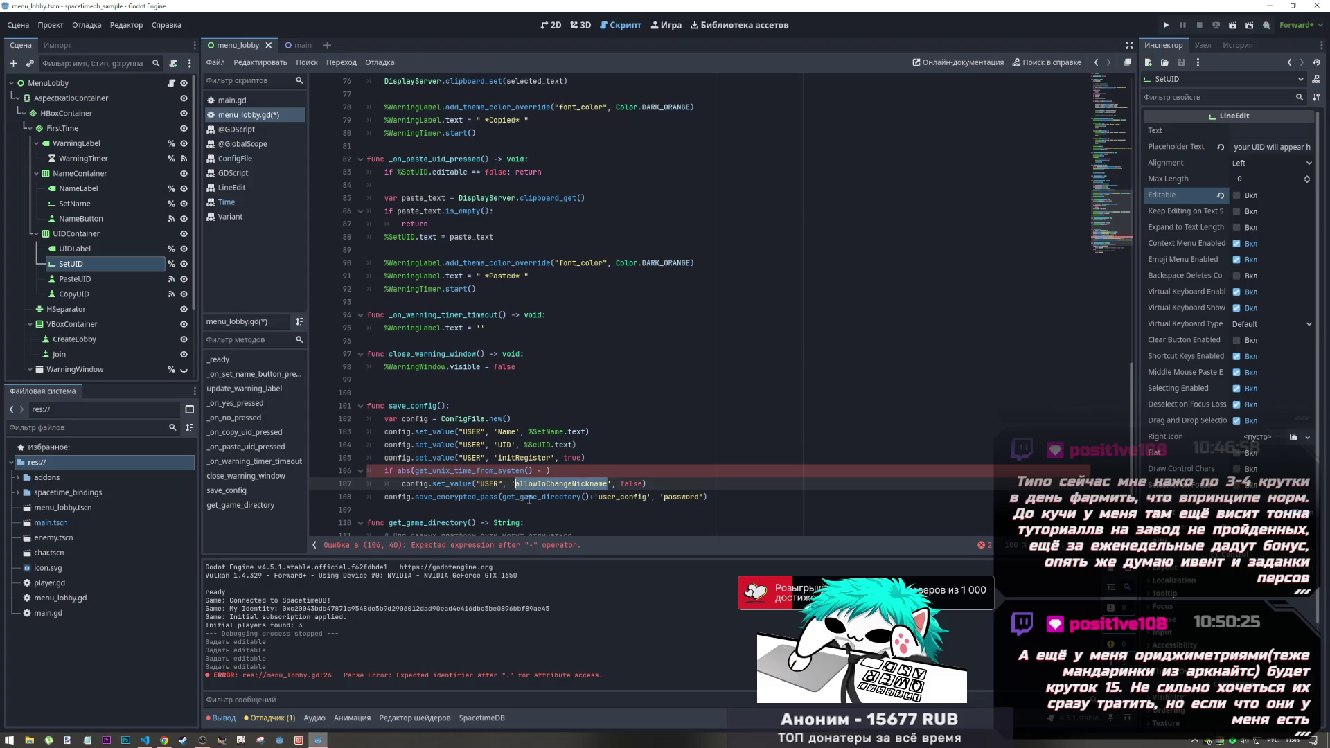
pyautogui.click(545, 484)
pyautogui.moveTo(545, 484); pyautogui.dragTo(516, 485)
pyautogui.press('BackSpace')
pyautogui.write('is')
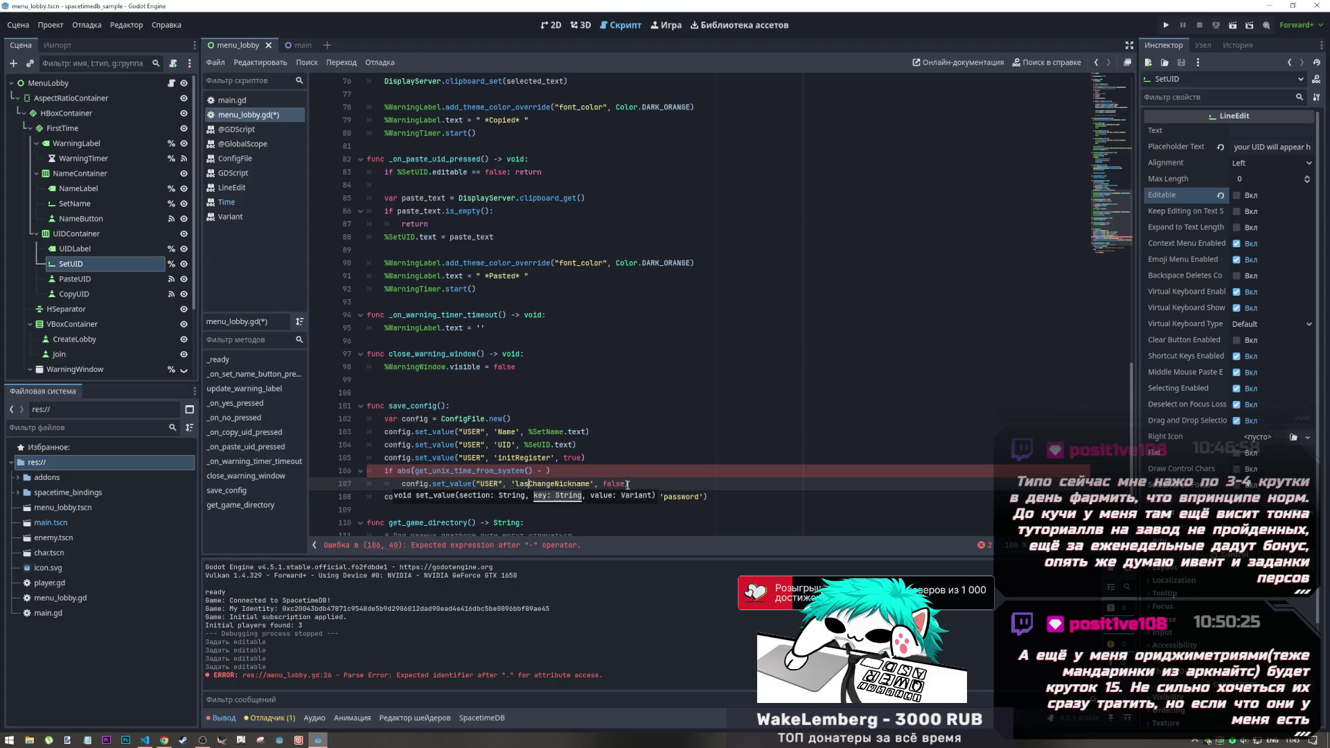
# Step: Delete the false and empty values from the lasChangeNickname save line, then open DeepSeek
pyautogui.moveTo(628, 484); pyautogui.dragTo(603, 484)
pyautogui.press('BackSpace')
pyautogui.write("''")
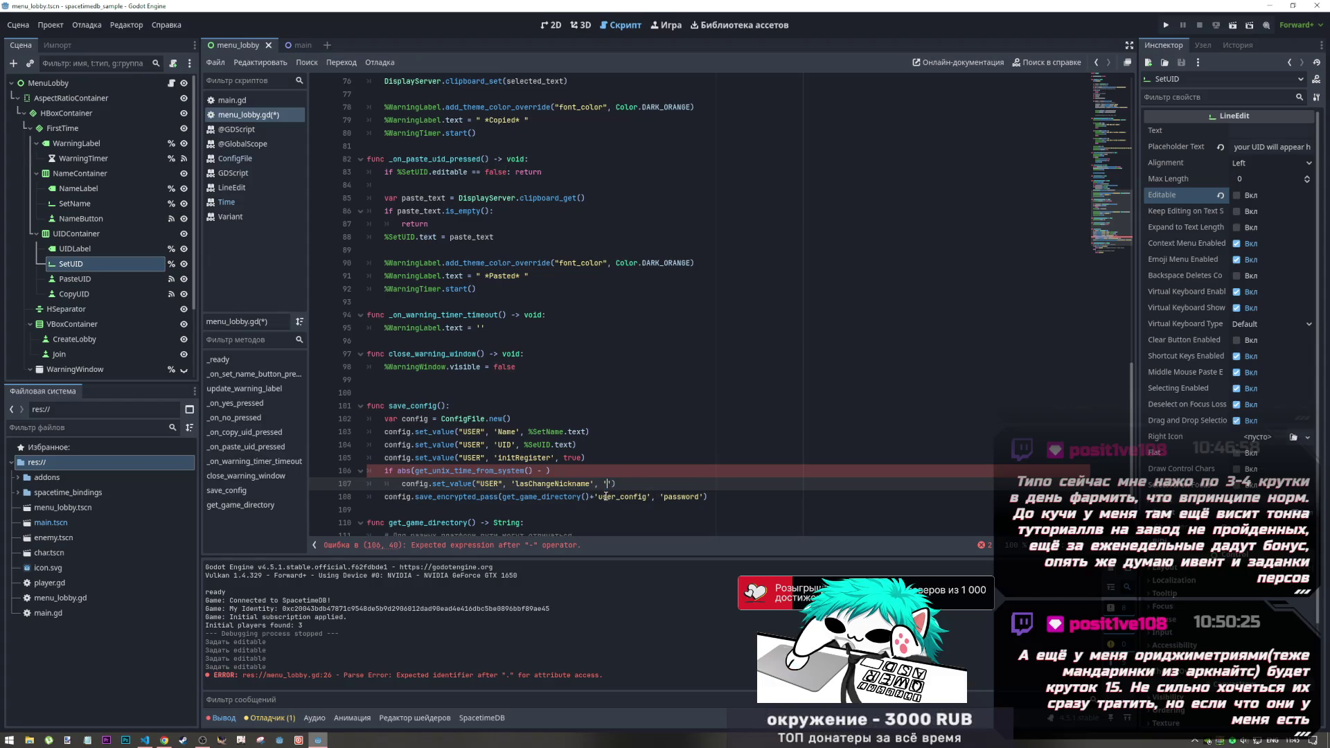
pyautogui.doubleClick(605, 484)
pyautogui.press('BackSpace')
pyautogui.moveTo(550, 471); pyautogui.dragTo(386, 471)
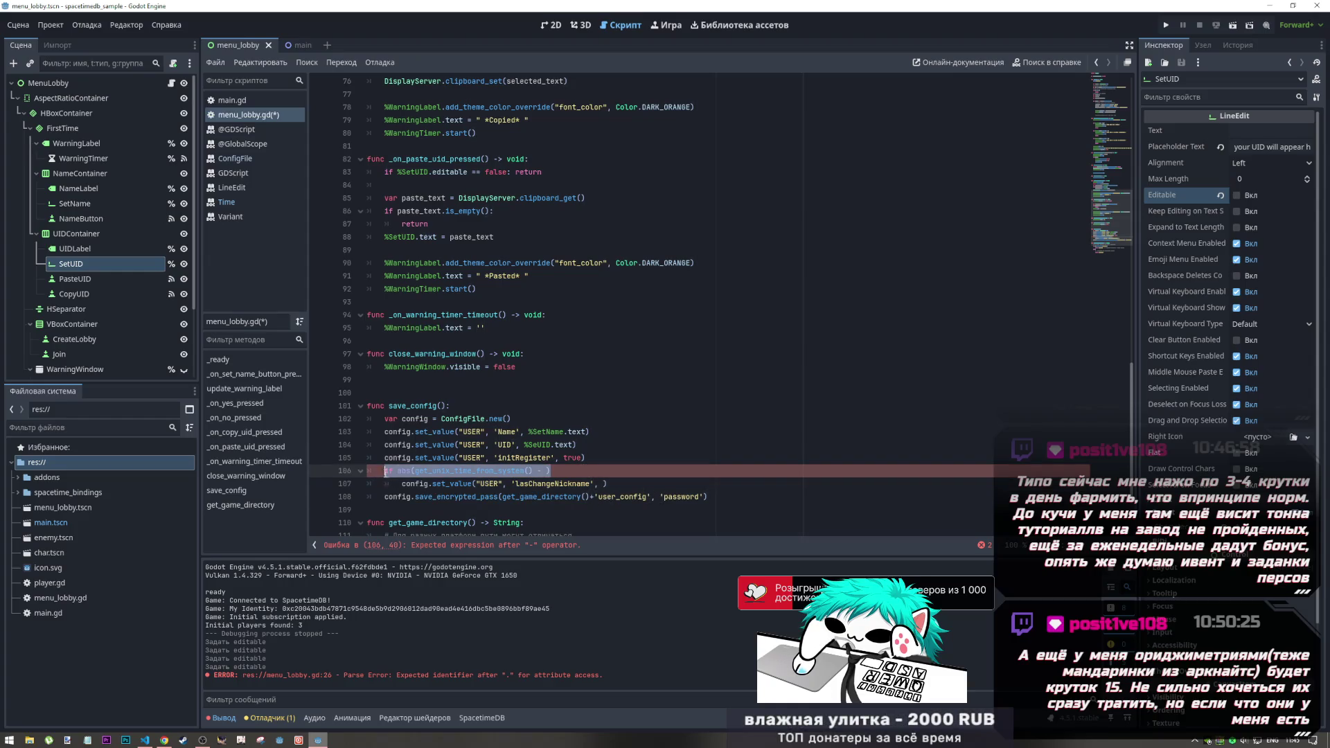
pyautogui.hotkey('alt', 'Tab')
pyautogui.hotkey('alt', 'Tab')
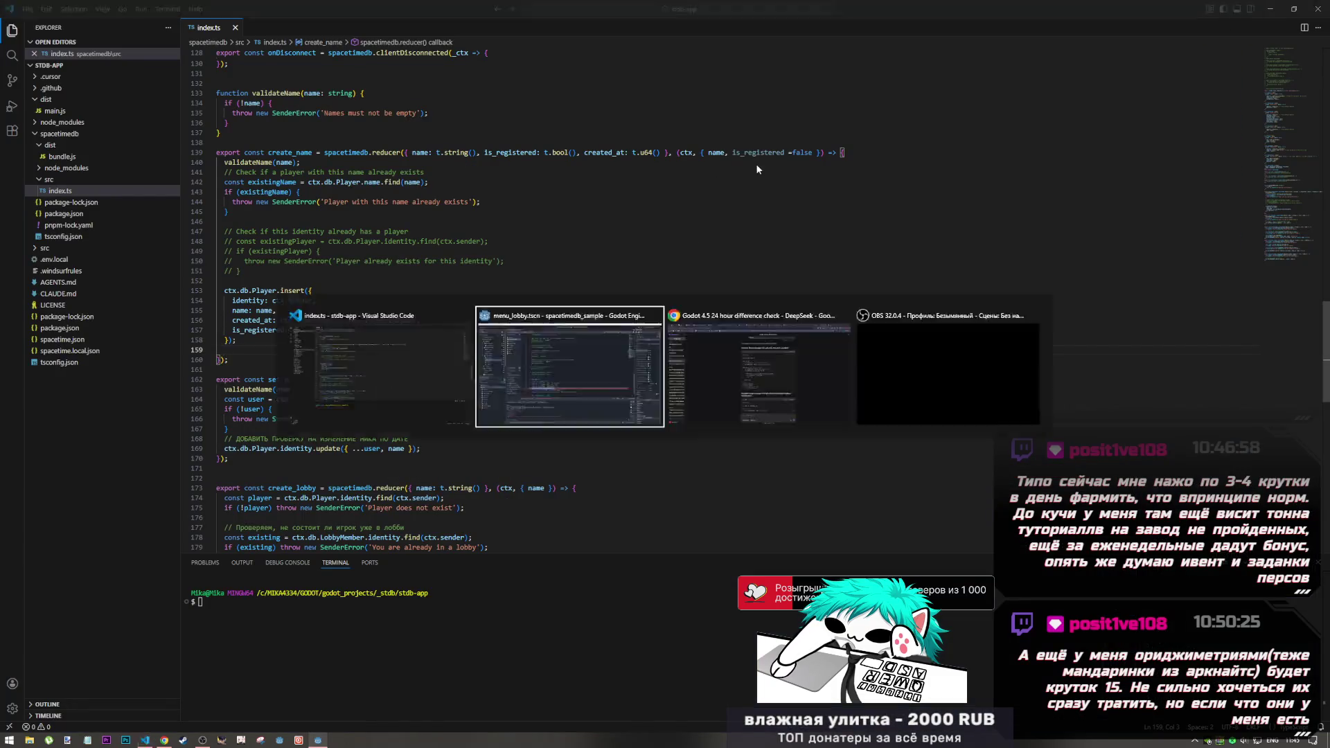
pyautogui.click(164, 740)
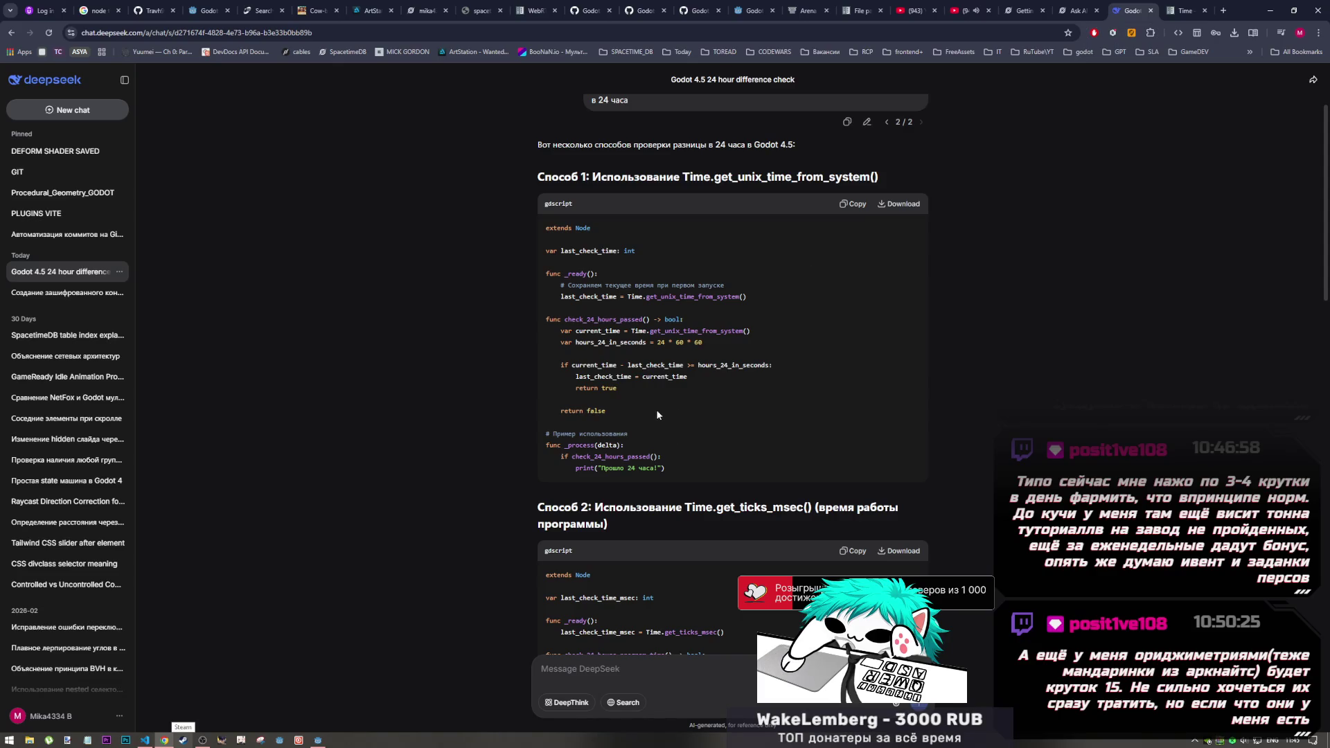
# Step: Select the has_24_hours_passed function in DeepSeek's Способ 3 example and return to Godot
pyautogui.scroll(-2, 657, 412)
pyautogui.scroll(-4, 655, 407)
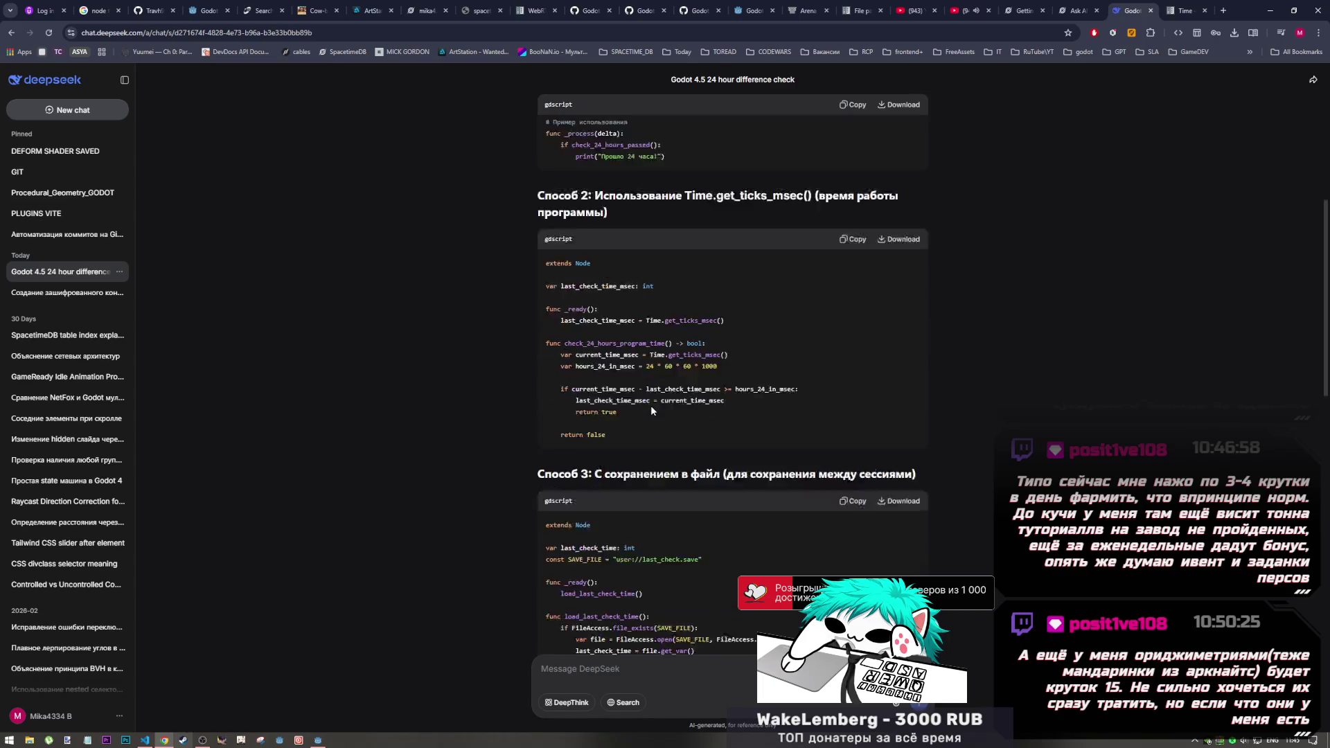
pyautogui.scroll(-2, 678, 597)
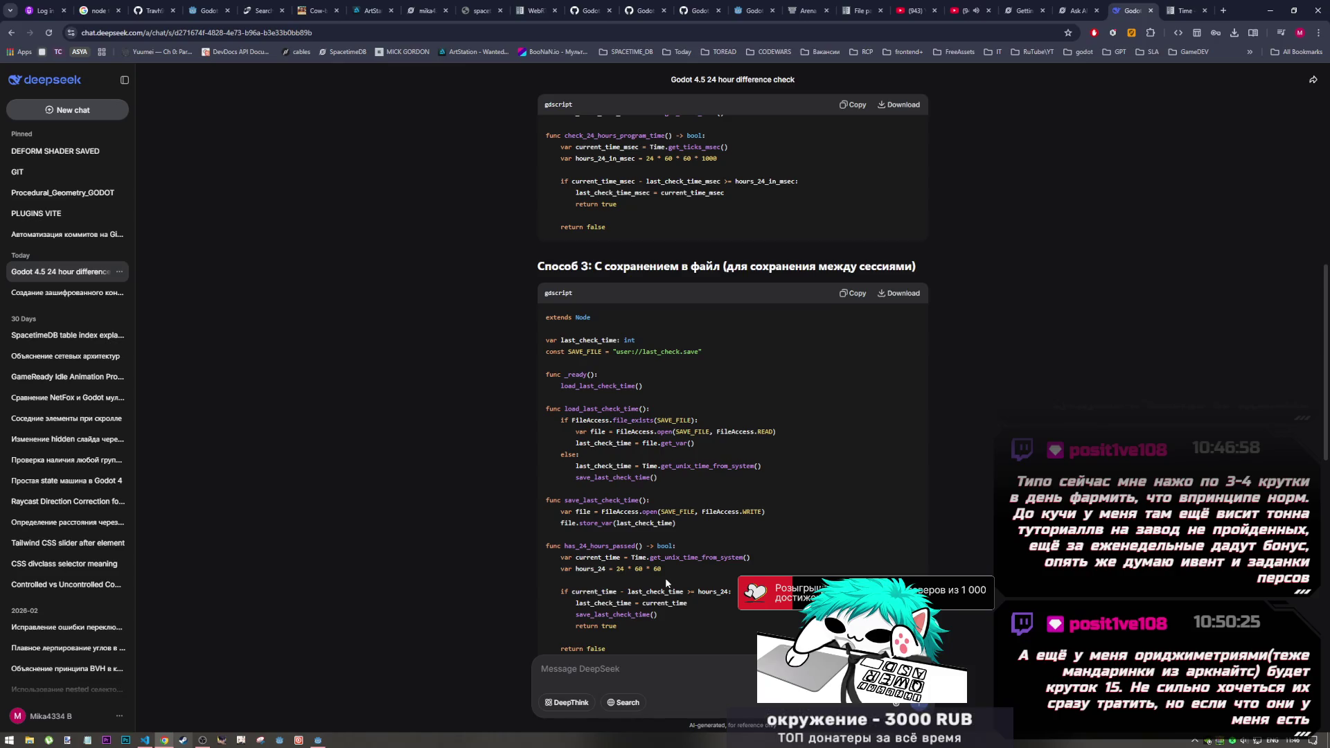
pyautogui.scroll(-2, 671, 473)
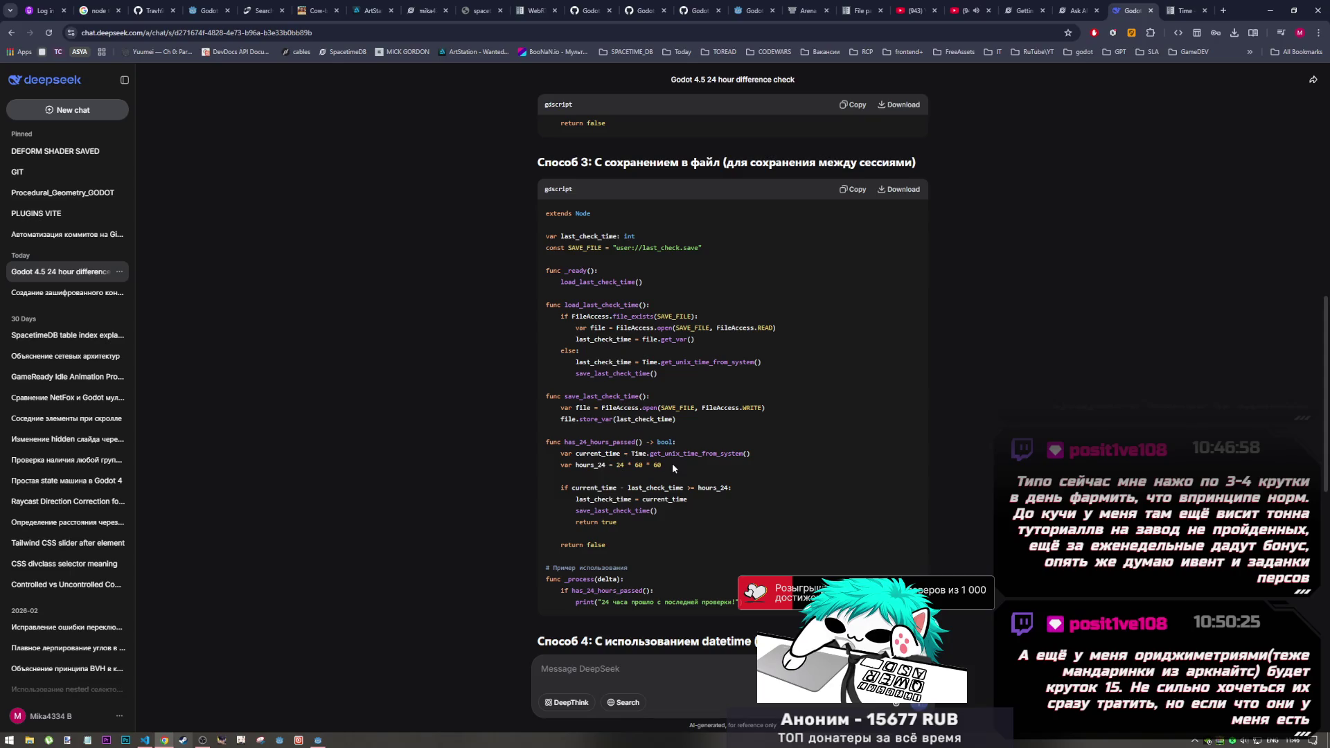
pyautogui.moveTo(676, 466); pyautogui.dragTo(568, 466)
pyautogui.click(687, 488)
pyautogui.moveTo(629, 521); pyautogui.dragTo(547, 439)
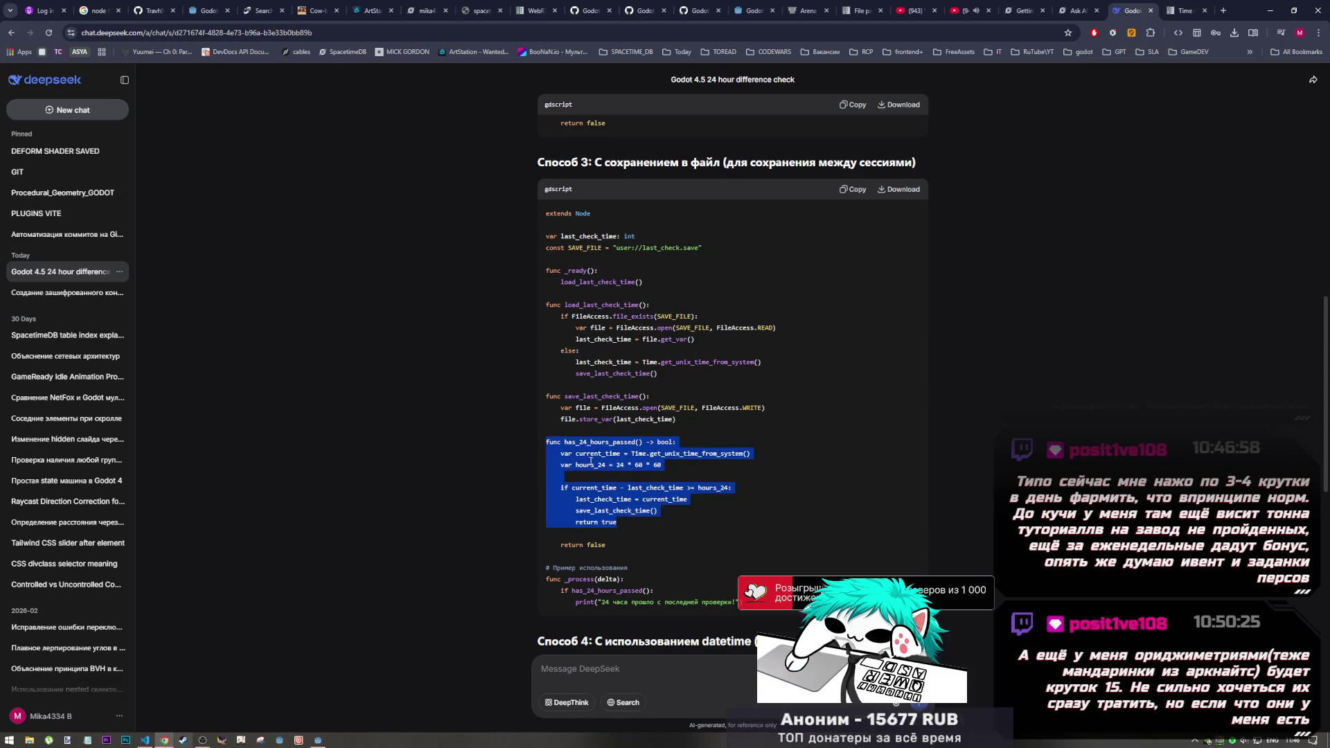
pyautogui.hotkey('alt', 'Tab')
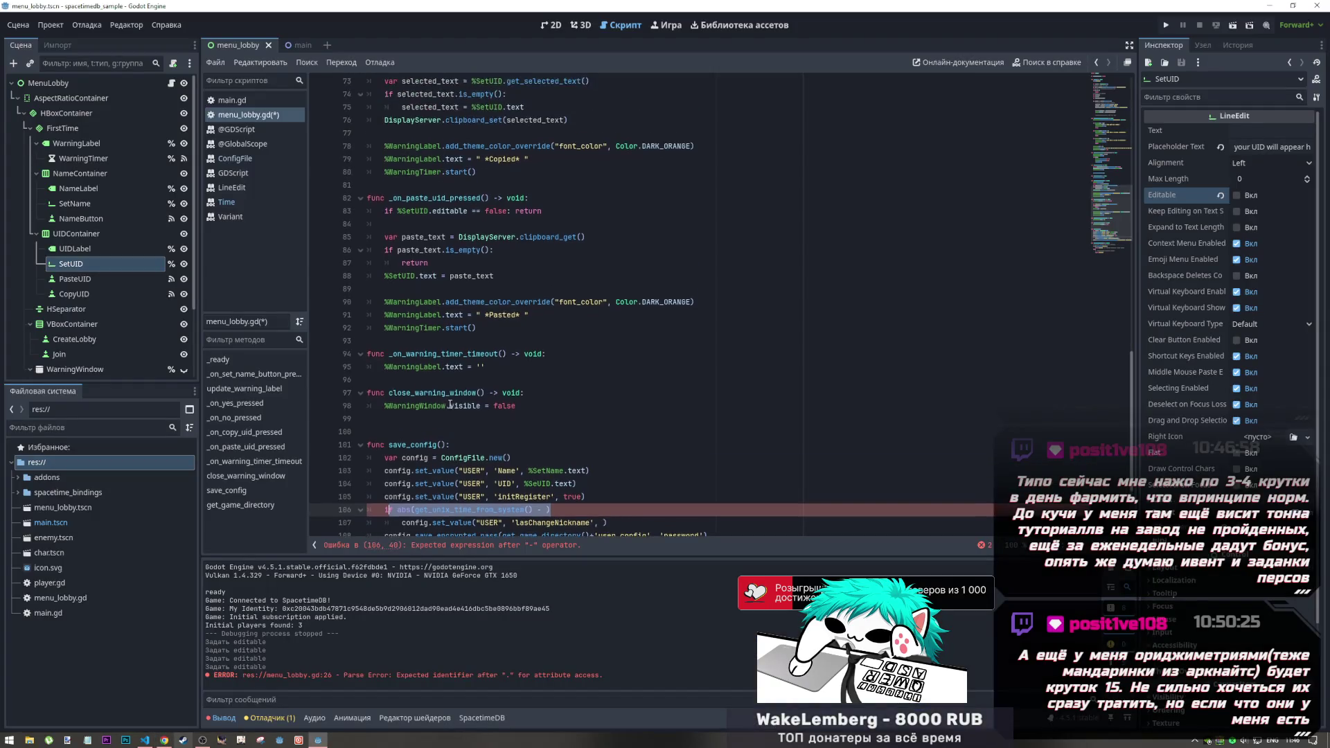
# Step: Paste the has_24_hours_passed function above save_config and save menu_lobby.gd
pyautogui.scroll(-3, 450, 404)
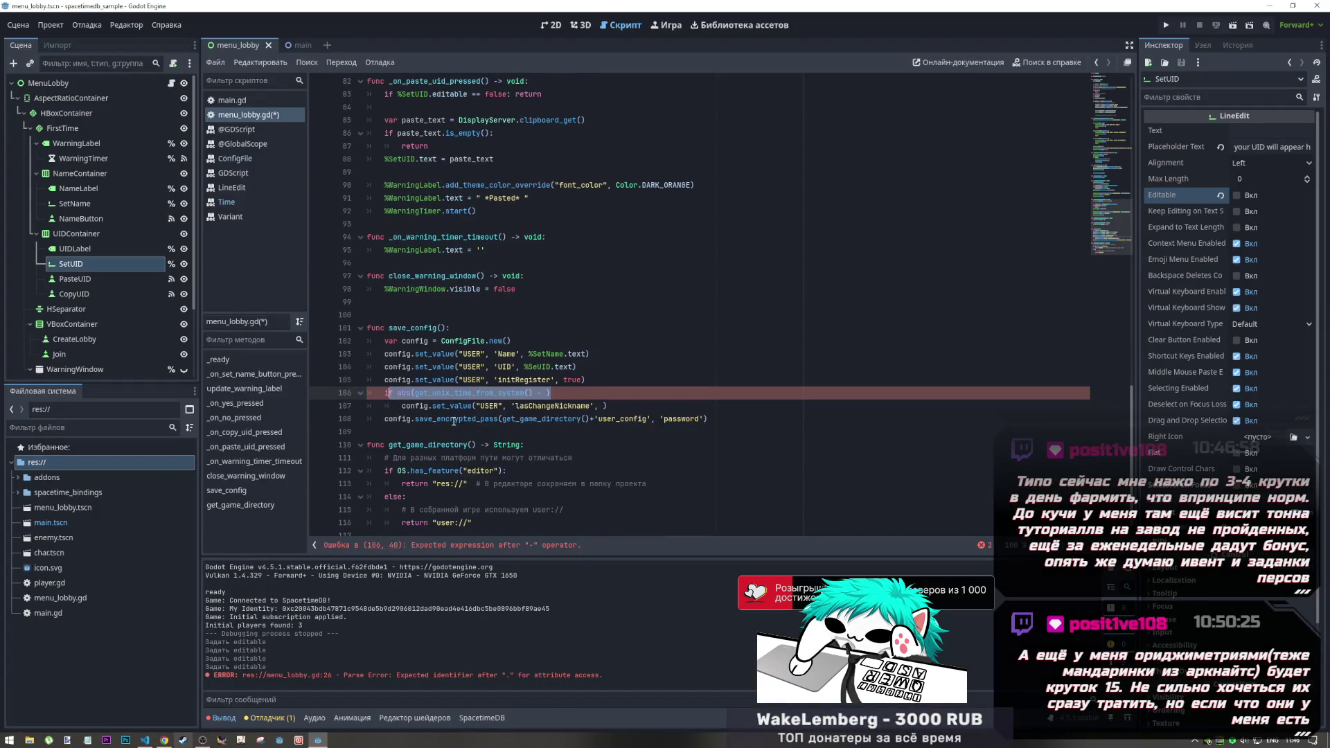
pyautogui.scroll(-1, 453, 421)
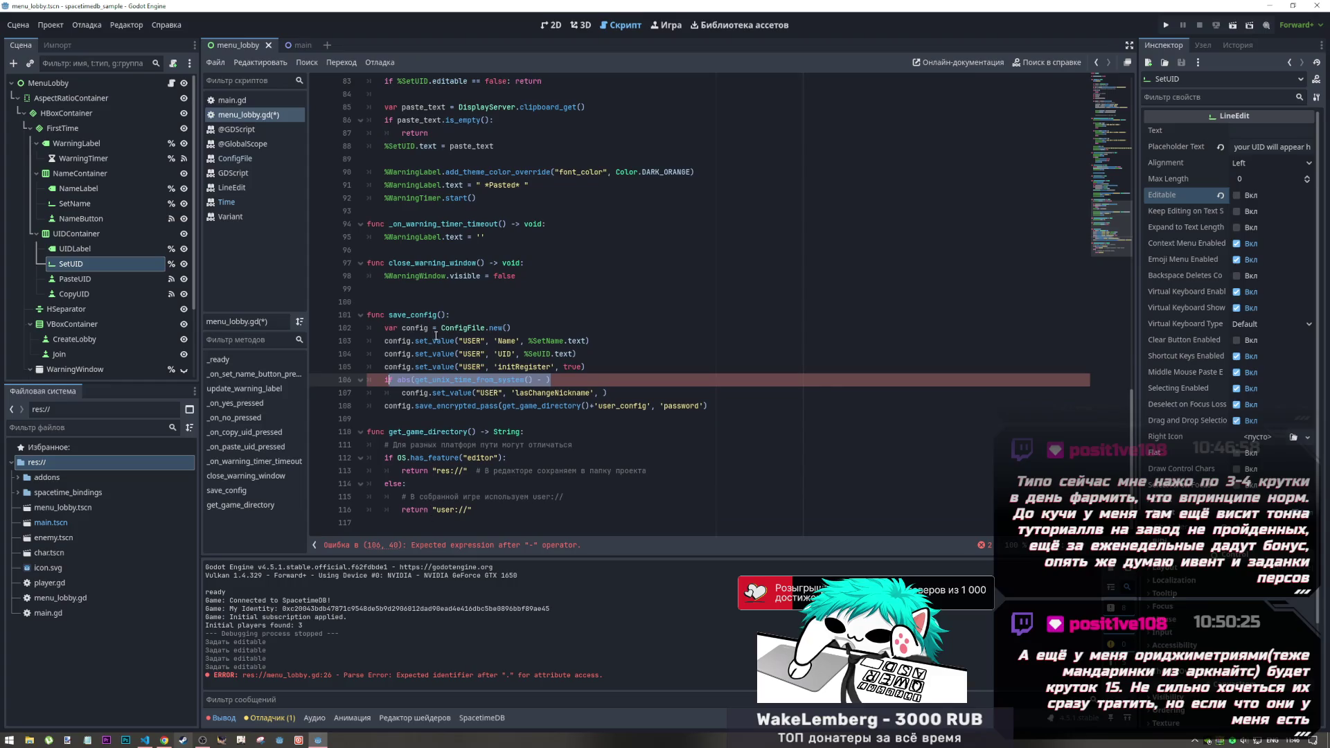
pyautogui.press('Up')
pyautogui.press('Up')
pyautogui.press('Up')
pyautogui.write('func has_24_hours_passed() -> bool:     var current_time = Time.get_unix_time_from_system()     var hours_24 = 24 * 60 * 60      if current_time - last_check_time >= hours_24:         last_check_time = current_time         save_last_check_time()         return true')
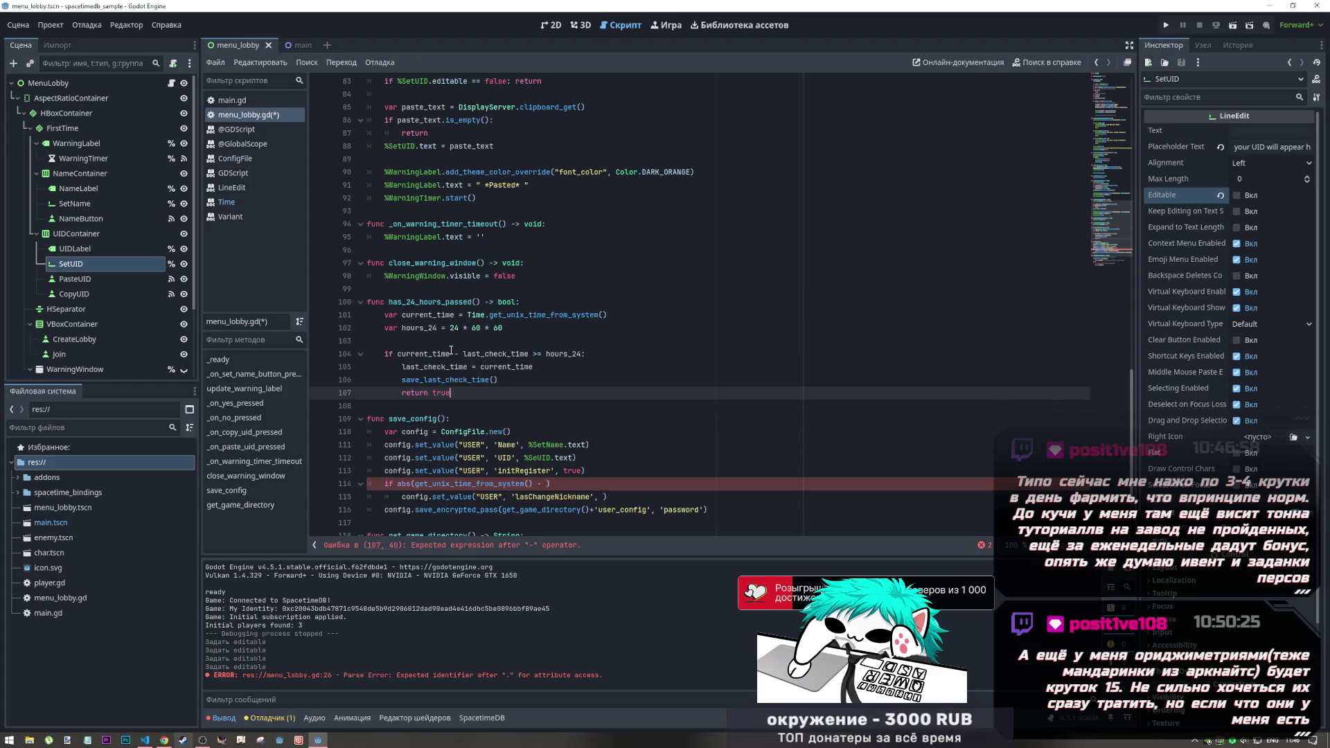
pyautogui.press('Up')
pyautogui.press('Up')
pyautogui.press('Up')
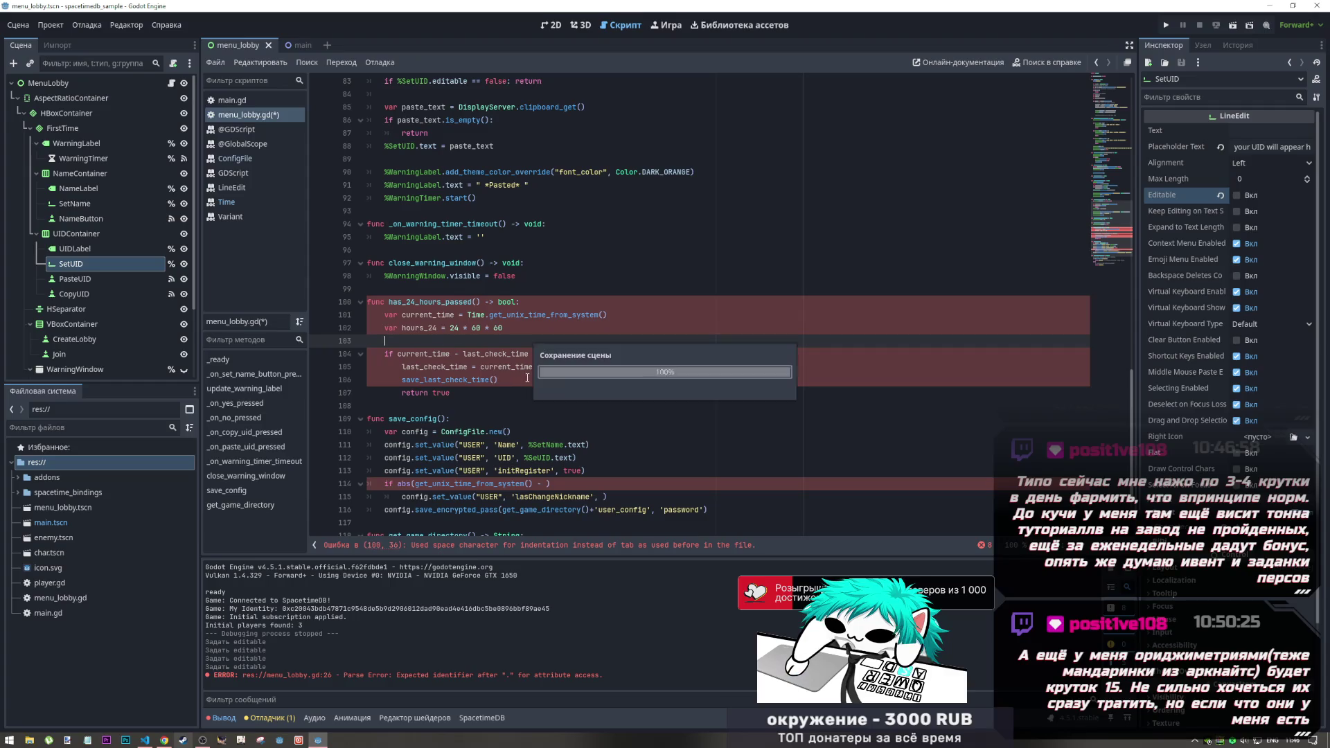
pyautogui.hotkey('ctrl', 's')
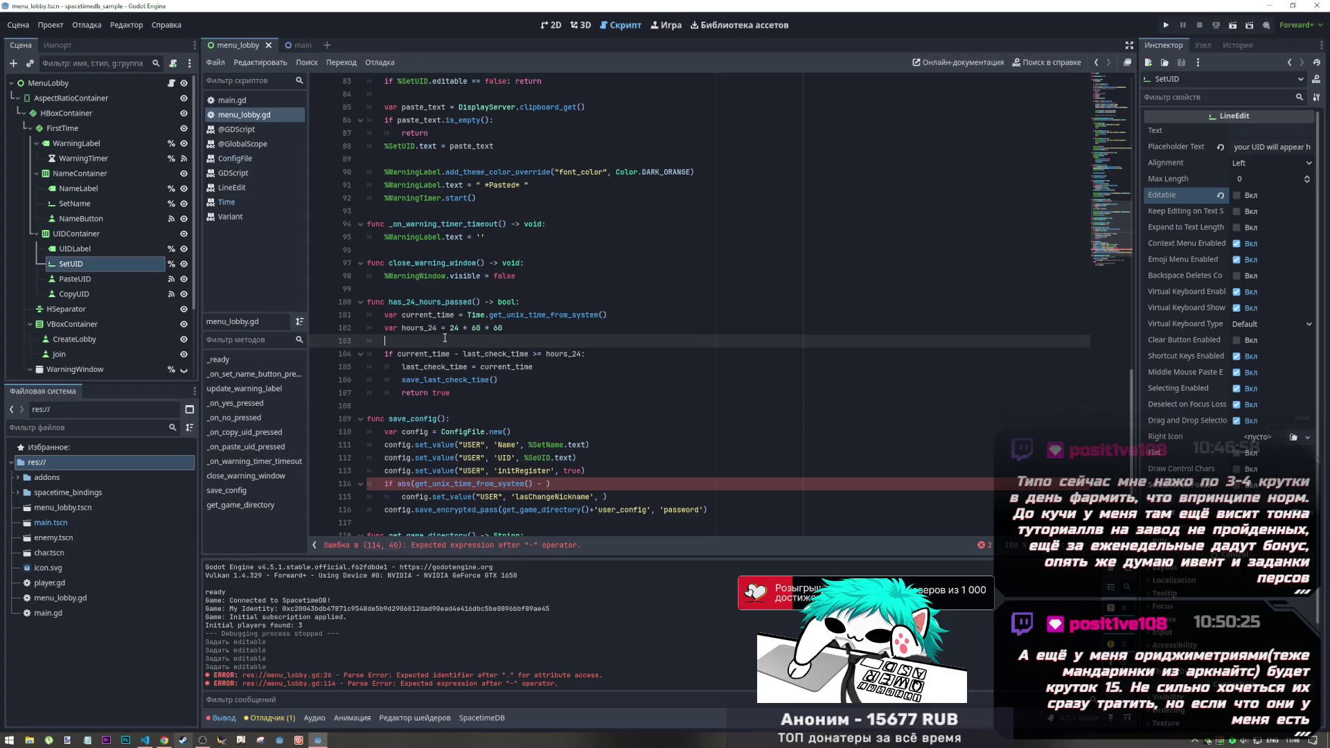
# Step: Review the new function's hours_24 and unix-time lines, then return to the DeepSeek chat
pyautogui.click(438, 328)
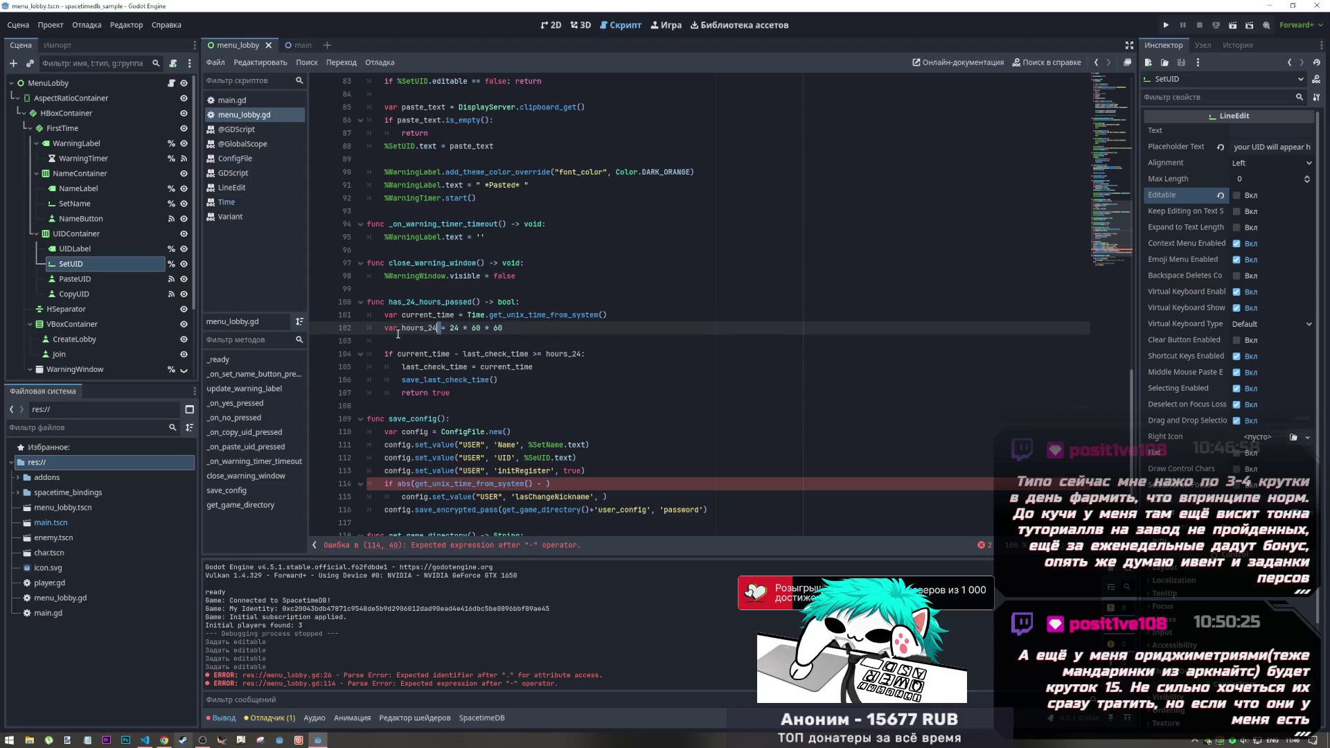
pyautogui.click(494, 353)
pyautogui.moveTo(554, 314); pyautogui.dragTo(622, 314)
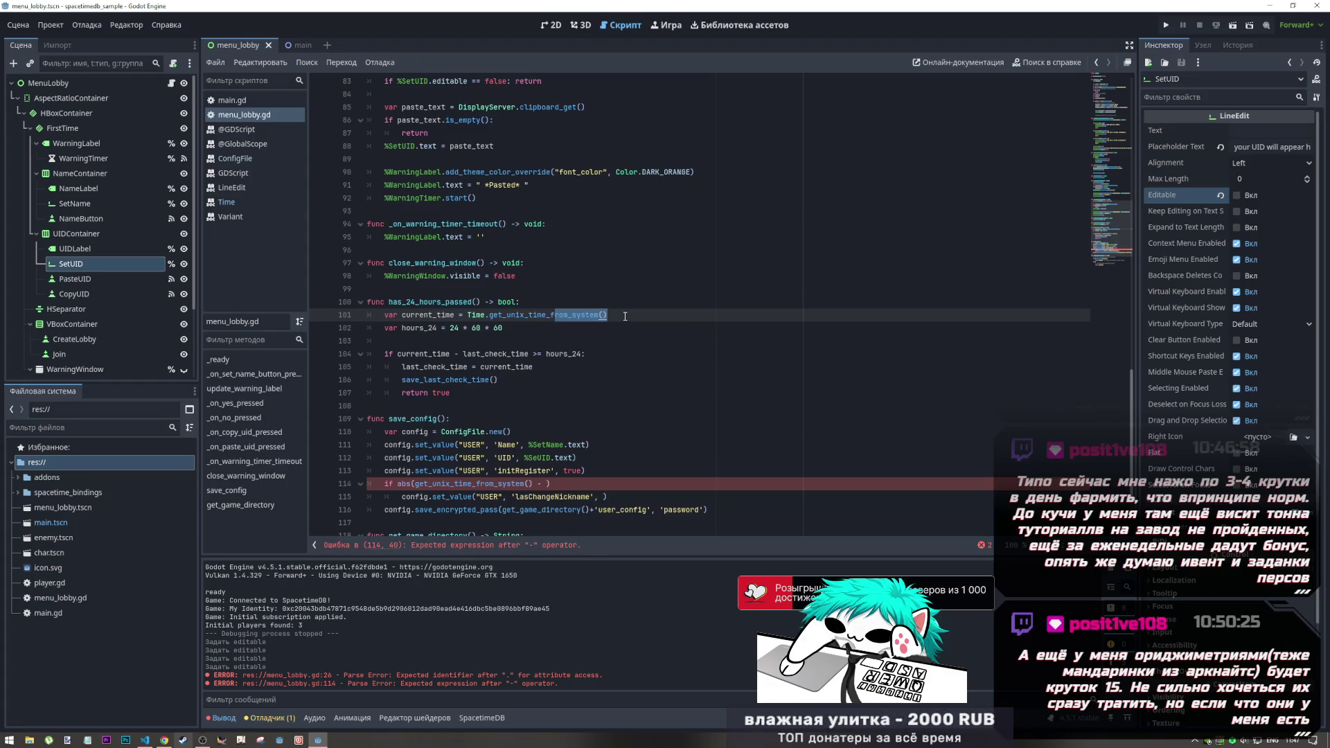
pyautogui.moveTo(463, 379); pyautogui.dragTo(507, 382)
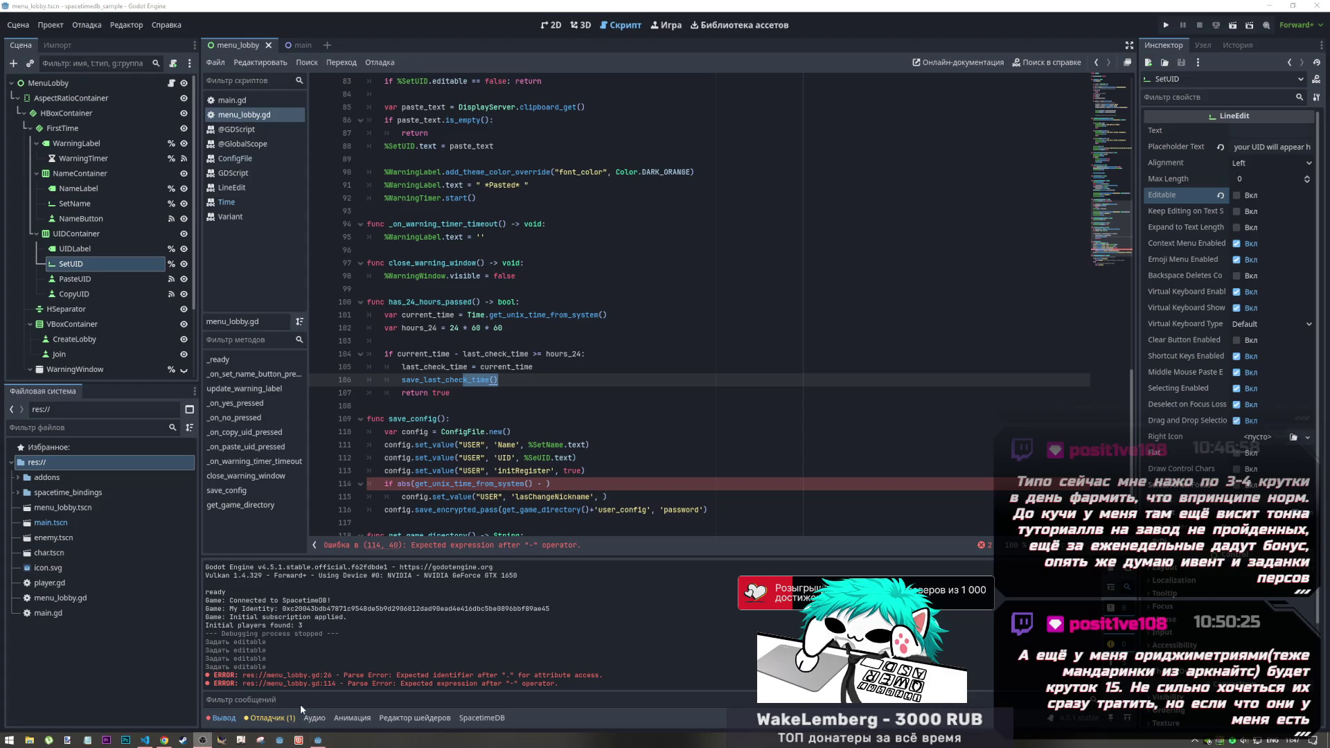
pyautogui.click(318, 740)
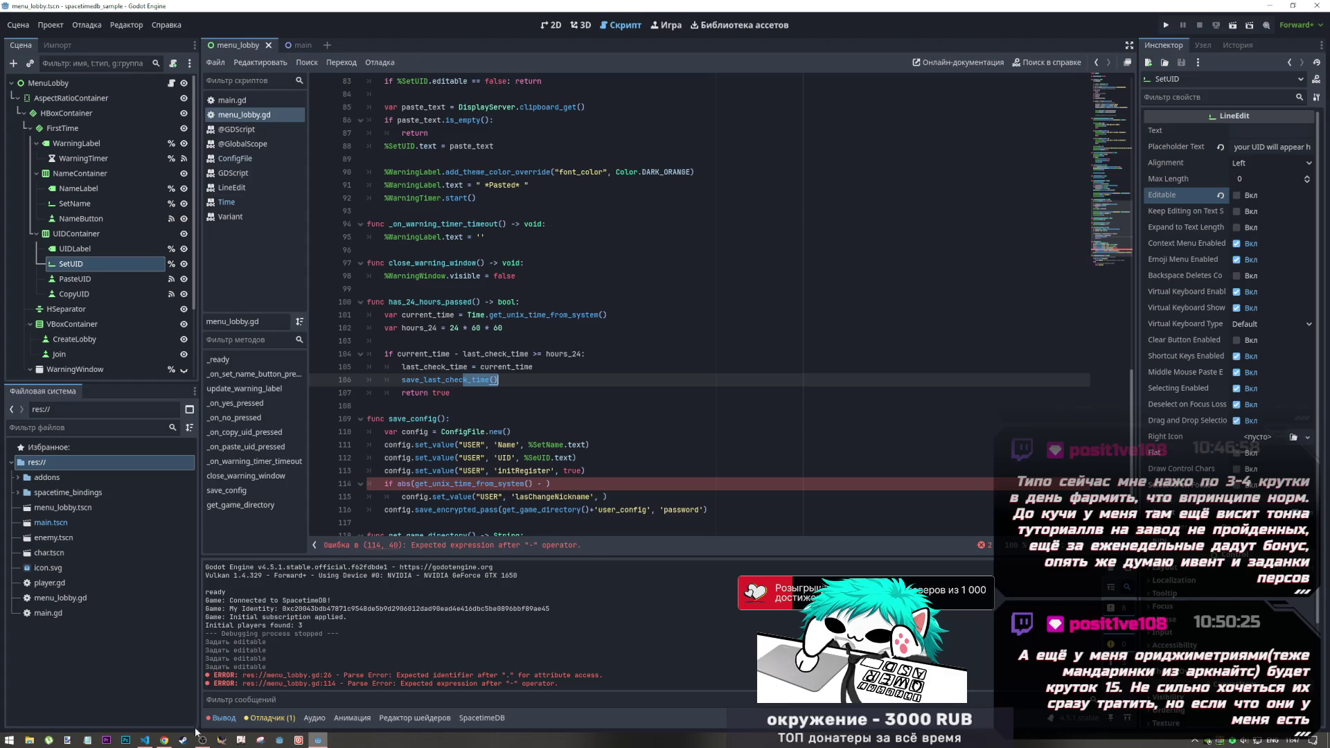
pyautogui.click(167, 741)
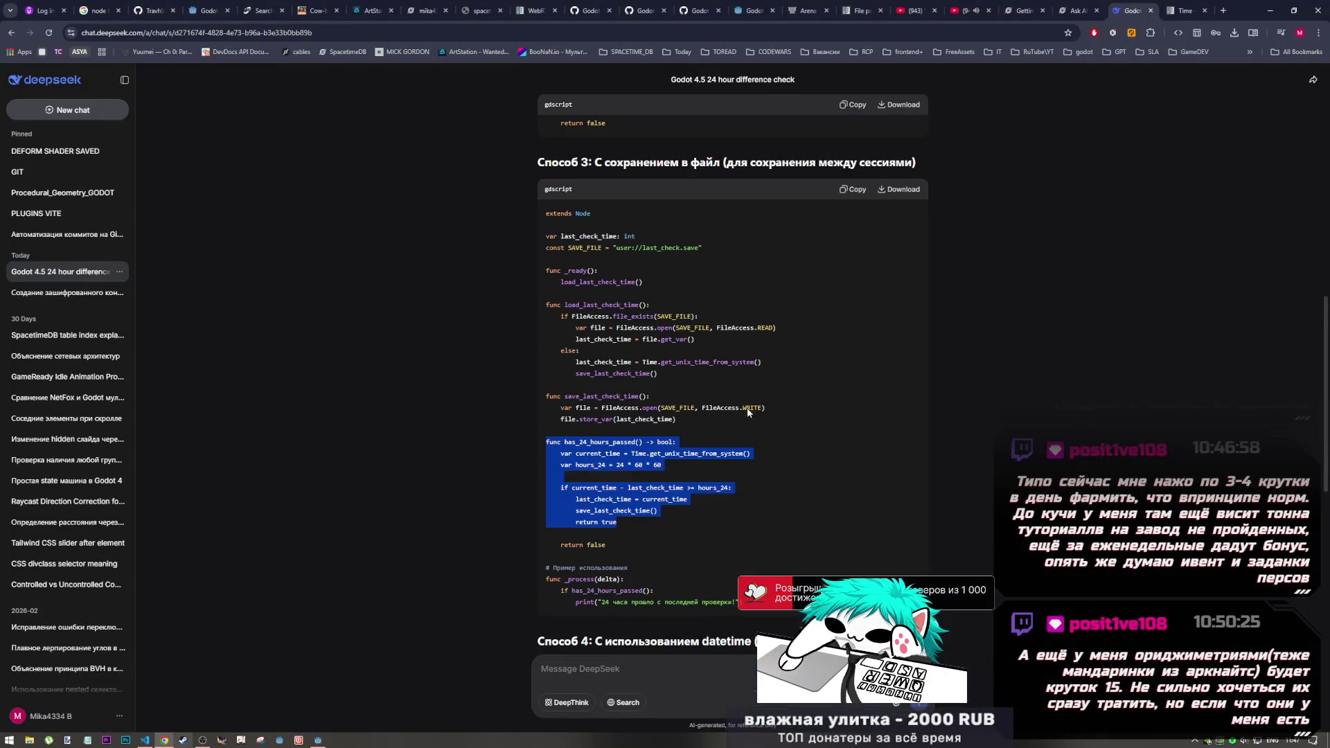
# Step: Check the Time class docs and DeepSeek's Способ 3 helper code, then return to the Godot script
pyautogui.click(323, 741)
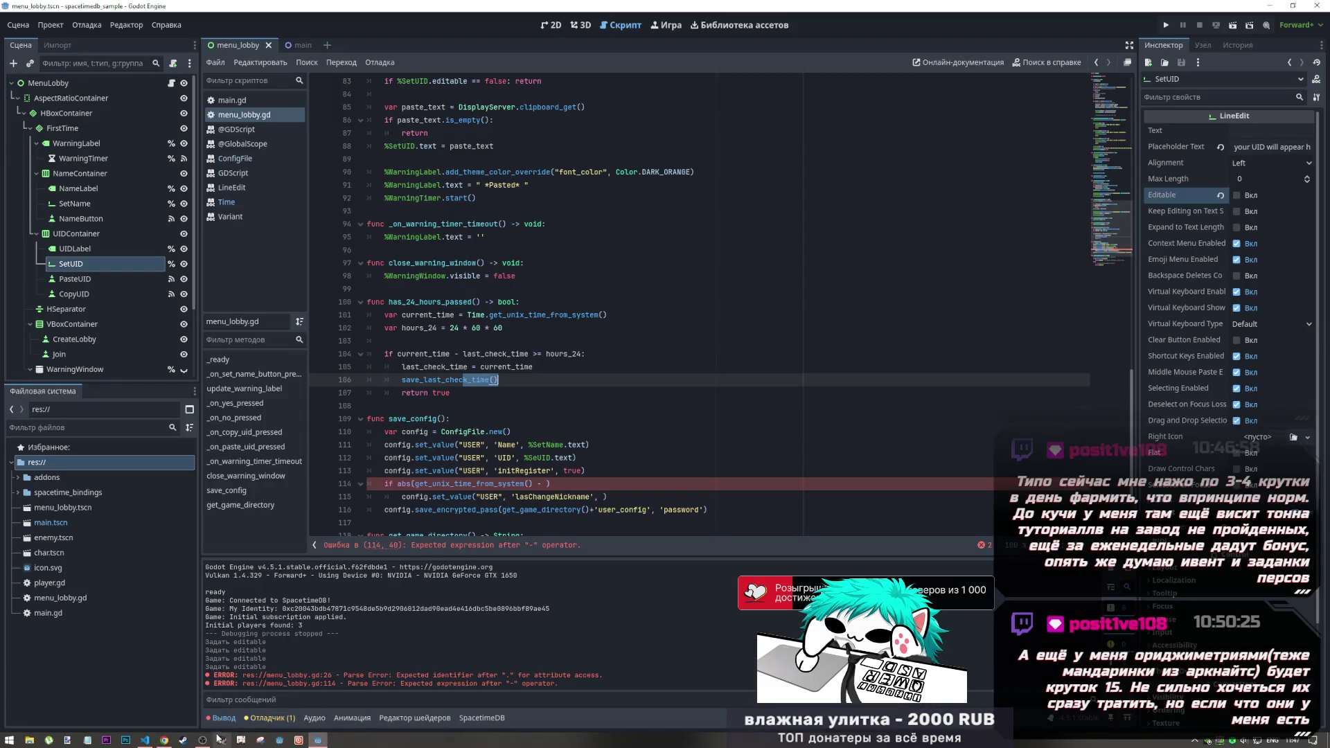
pyautogui.click(165, 741)
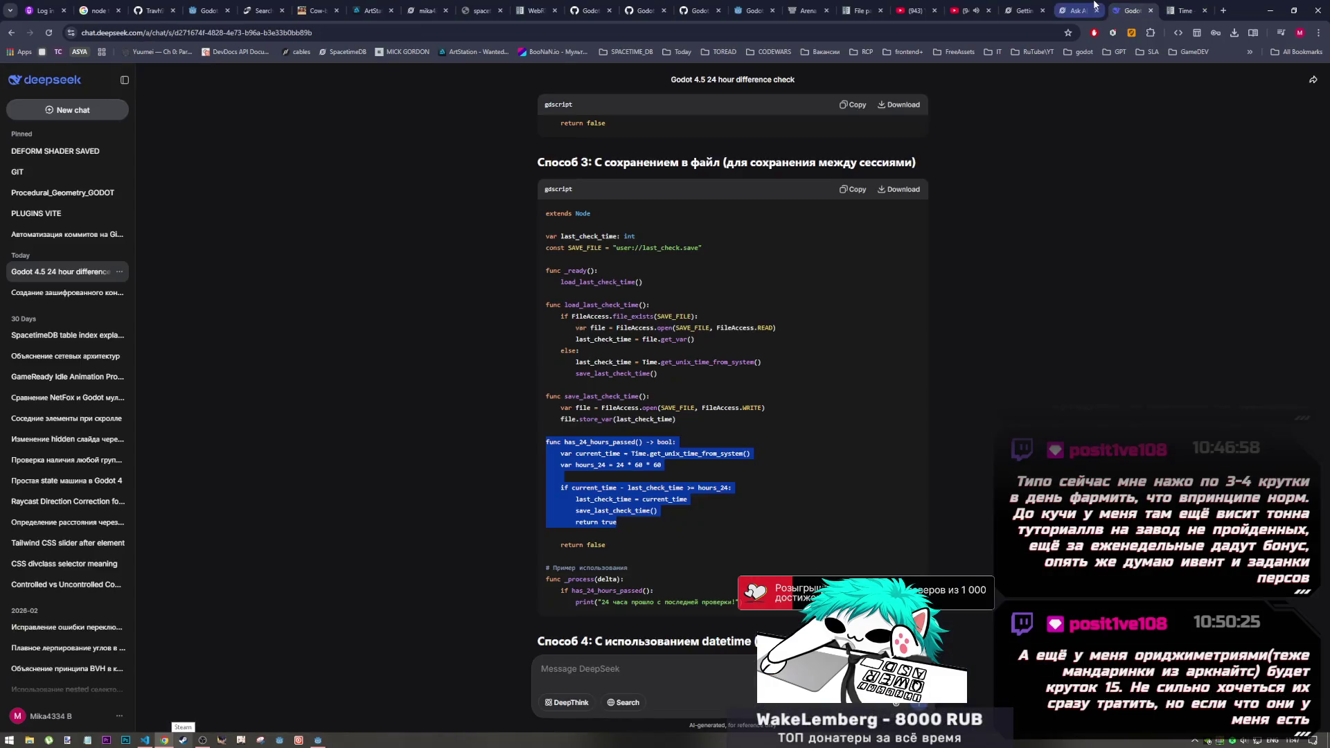
pyautogui.click(1094, 6)
pyautogui.click(1130, 10)
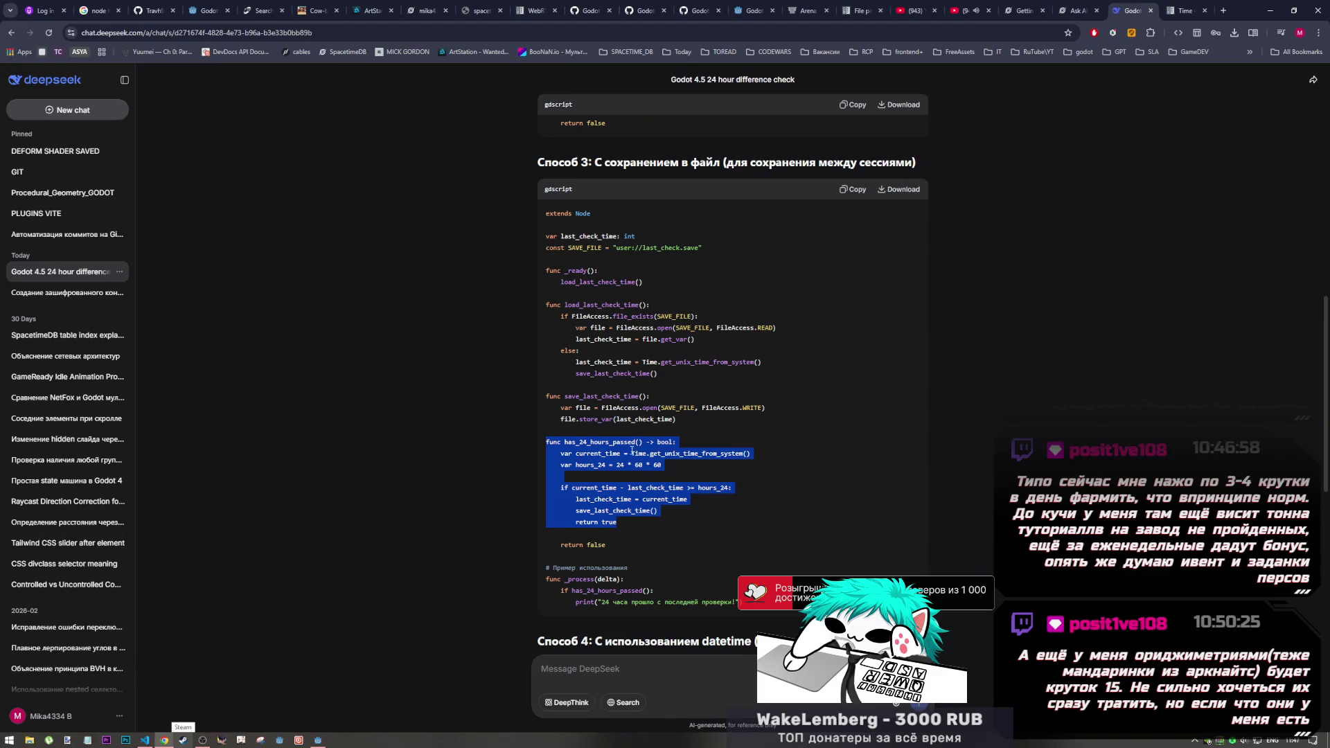
pyautogui.scroll(1, 645, 499)
pyautogui.moveTo(594, 460); pyautogui.dragTo(651, 469)
pyautogui.click(650, 485)
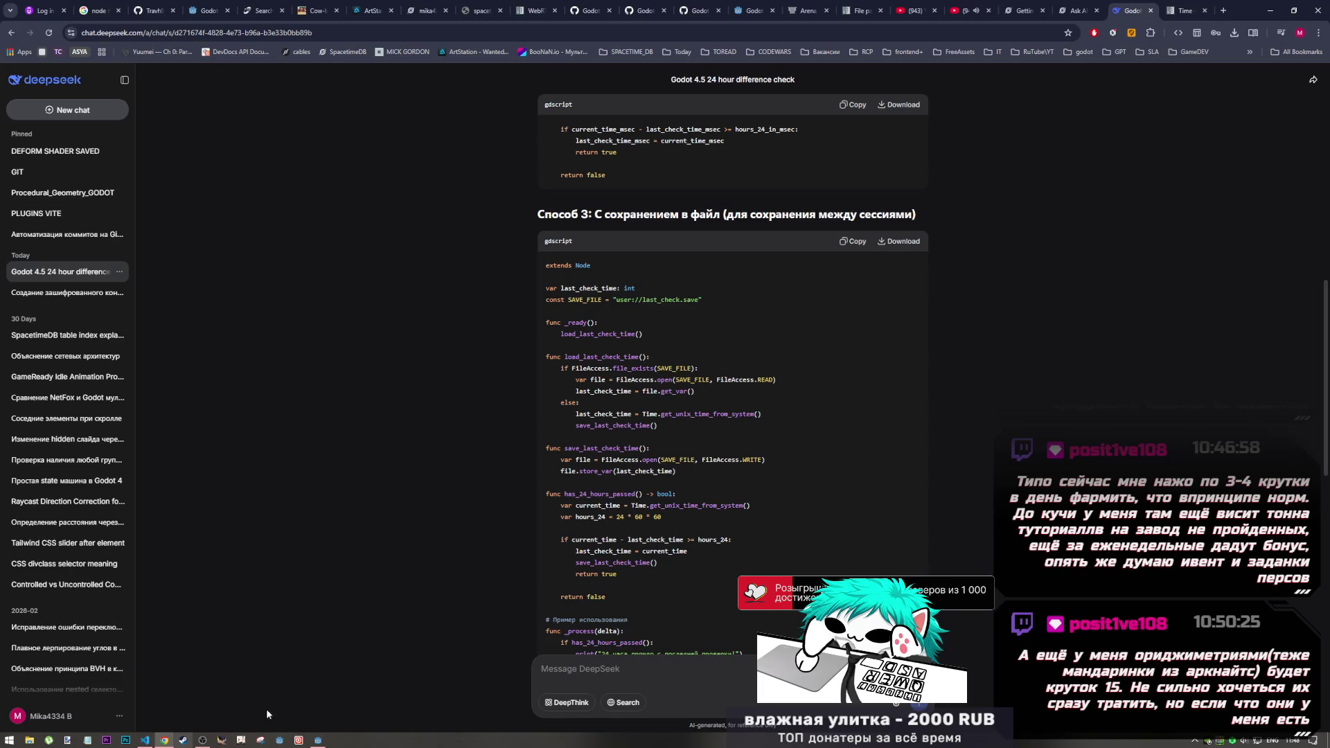
pyautogui.click(318, 740)
pyautogui.click(601, 450)
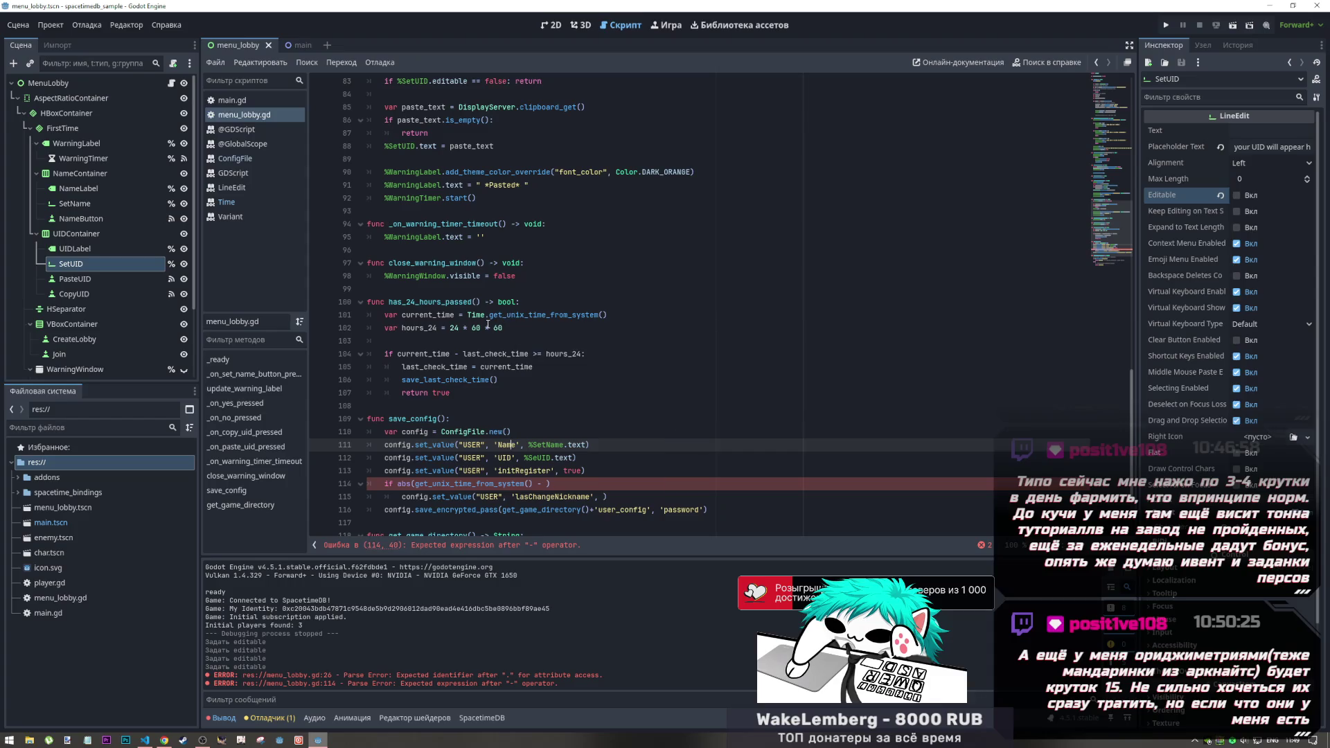
# Step: Scroll menu_lobby.gd past the init_registerstatus line to show lines 91–125 with both functions
pyautogui.scroll(20, 487, 325)
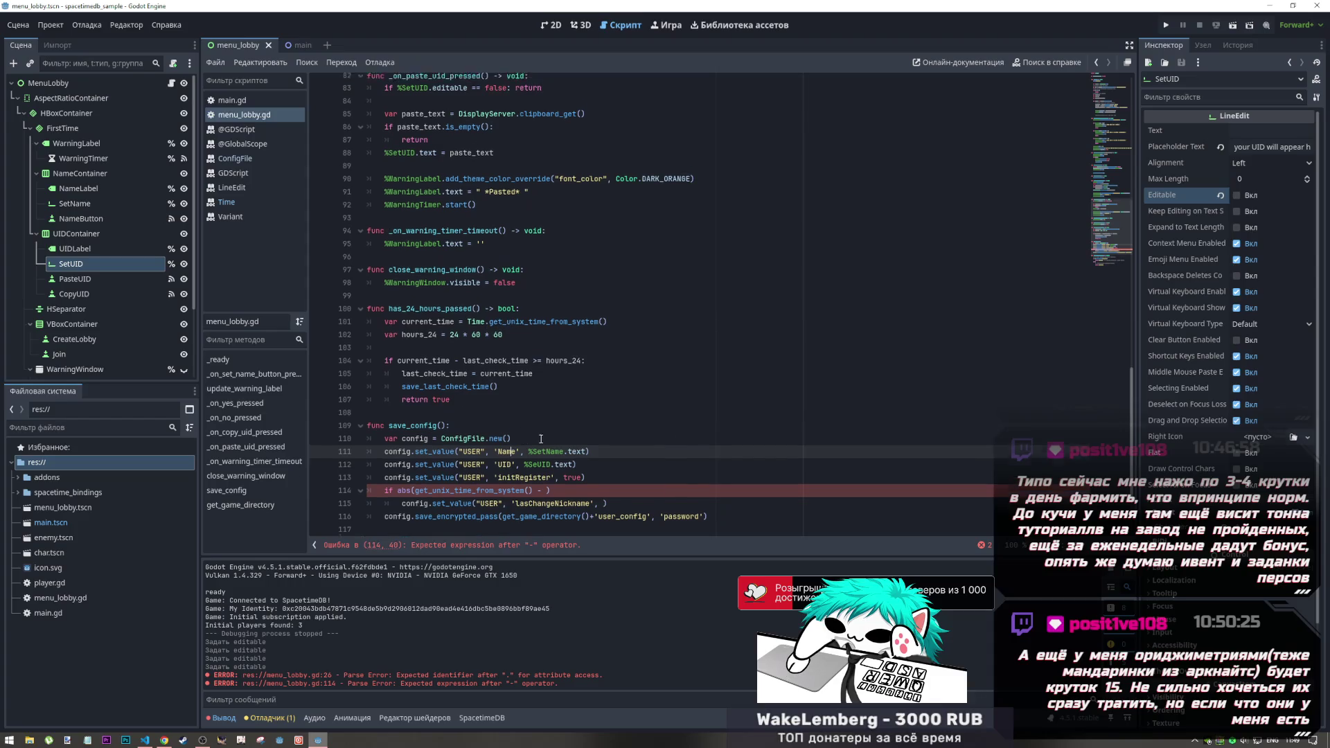
pyautogui.scroll(6, 562, 338)
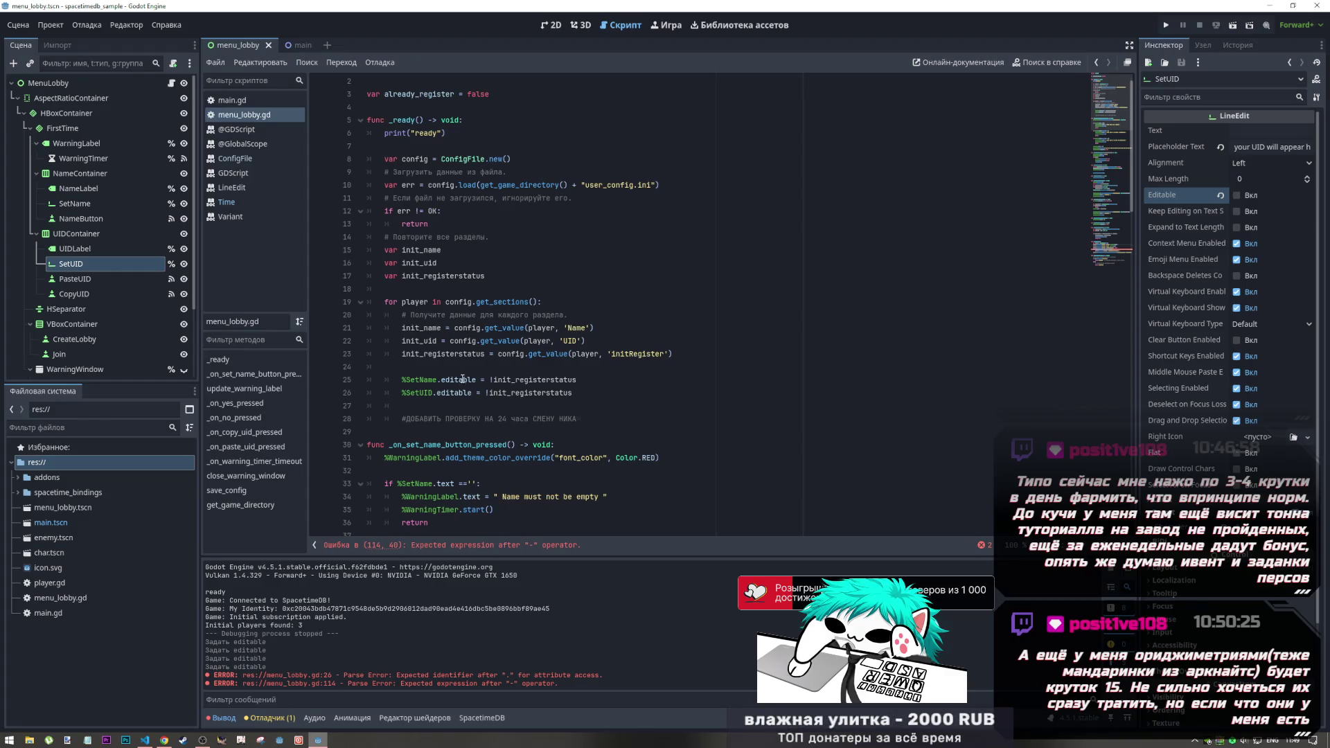
pyautogui.moveTo(493, 380); pyautogui.dragTo(579, 383)
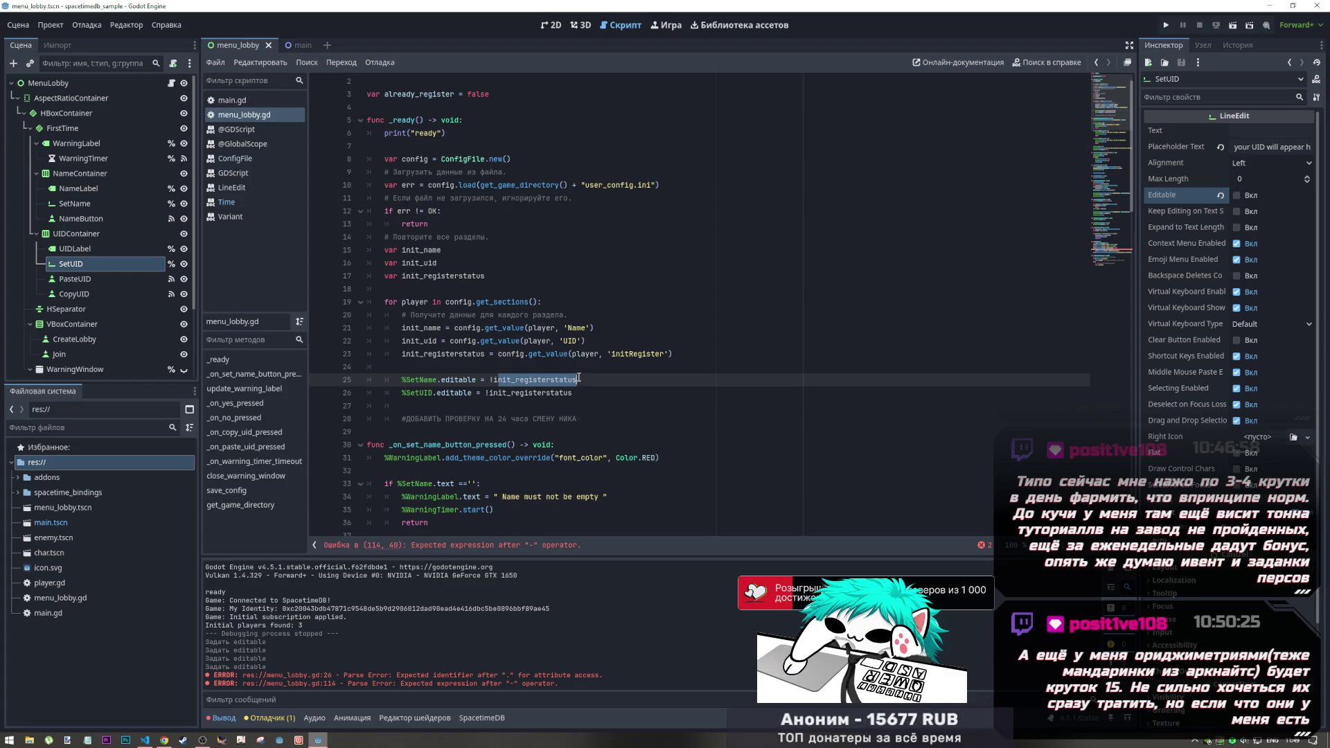
pyautogui.click(578, 381)
pyautogui.press('Up')
pyautogui.press('Up')
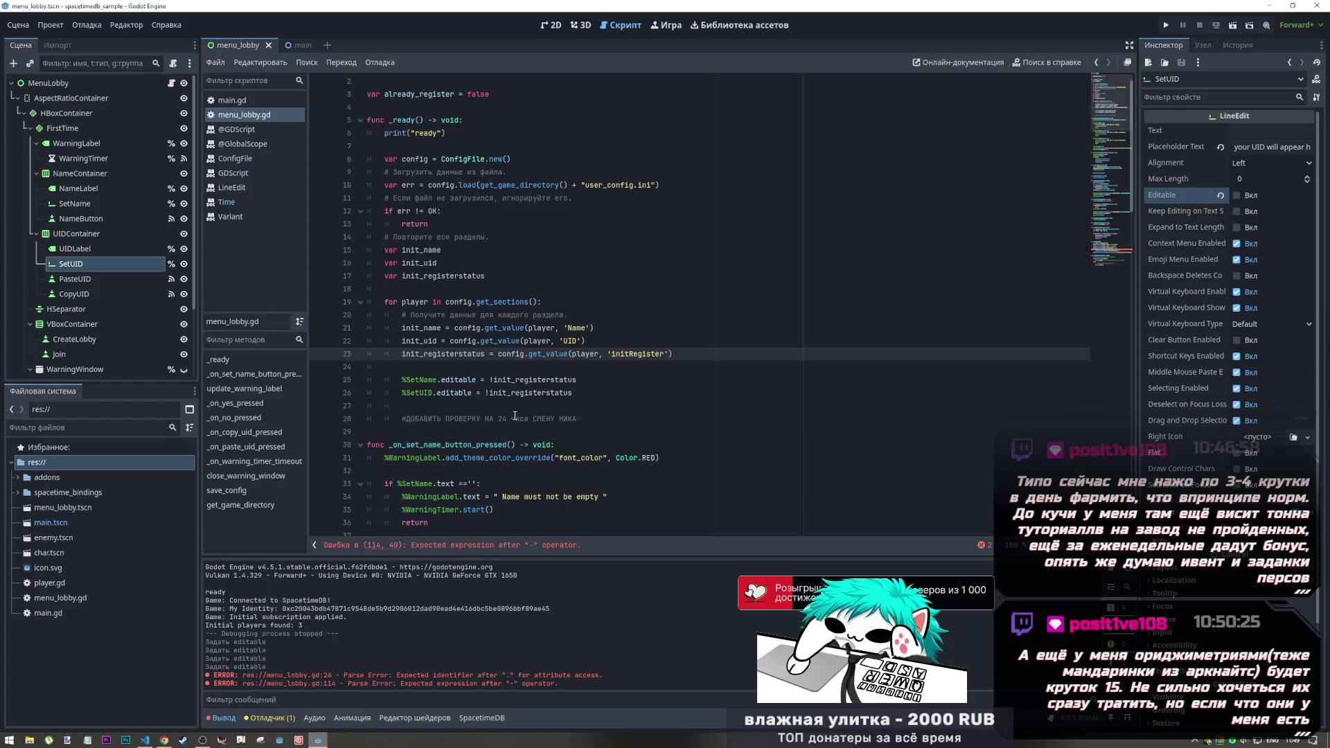
pyautogui.scroll(-7, 515, 416)
pyautogui.scroll(3, 515, 415)
pyautogui.scroll(5, 514, 415)
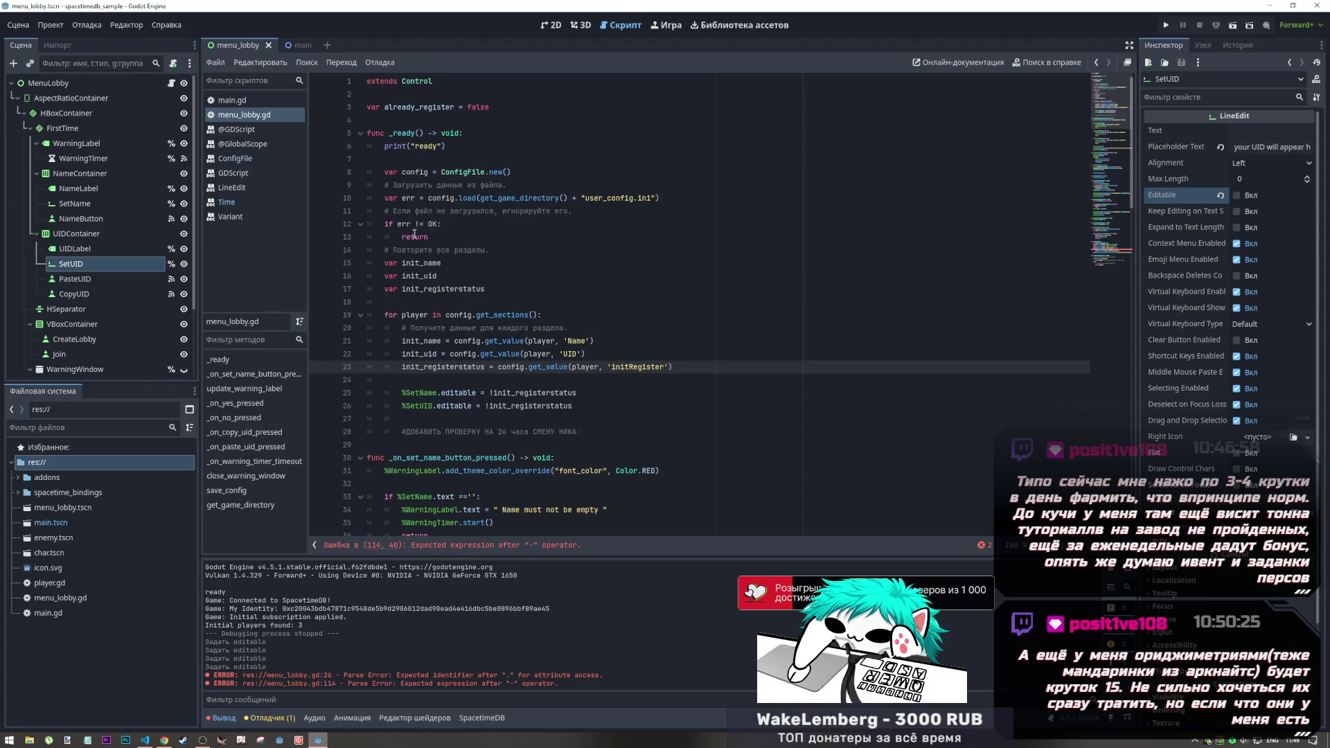
pyautogui.scroll(-1, 656, 340)
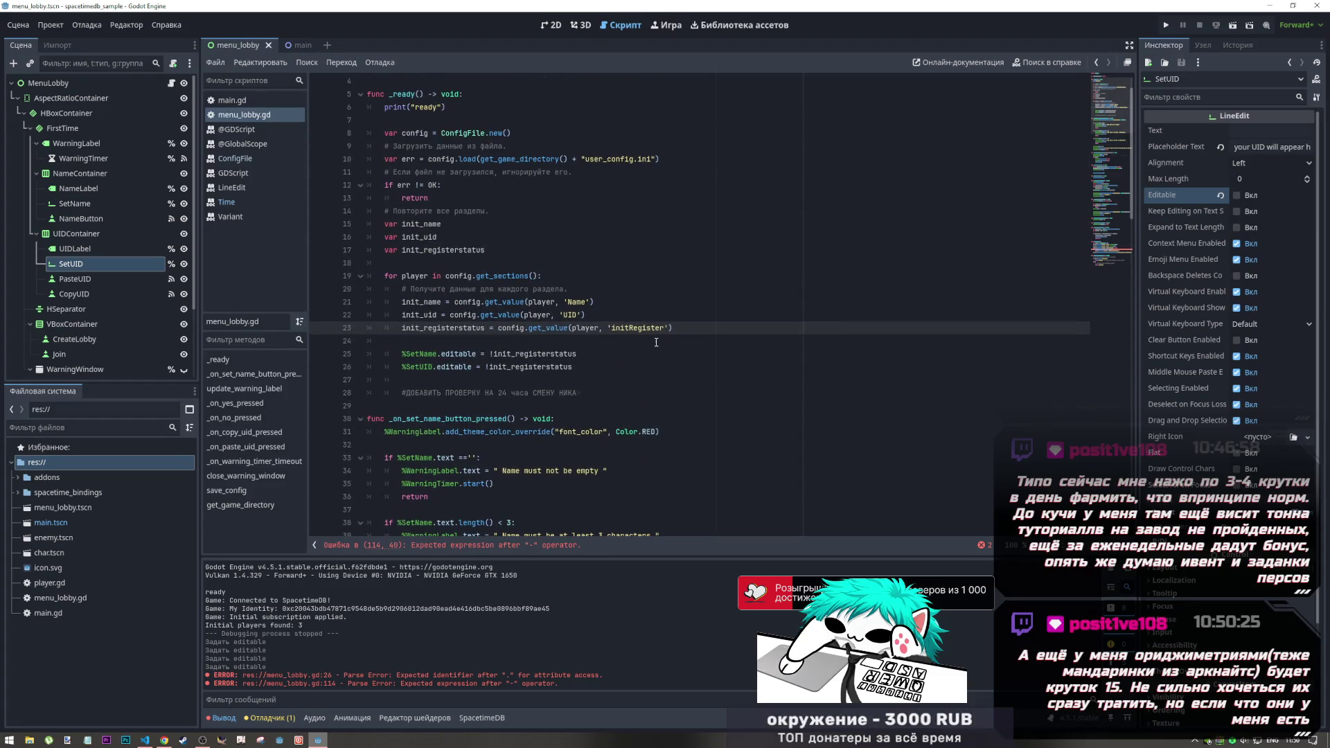
pyautogui.scroll(-20, 656, 343)
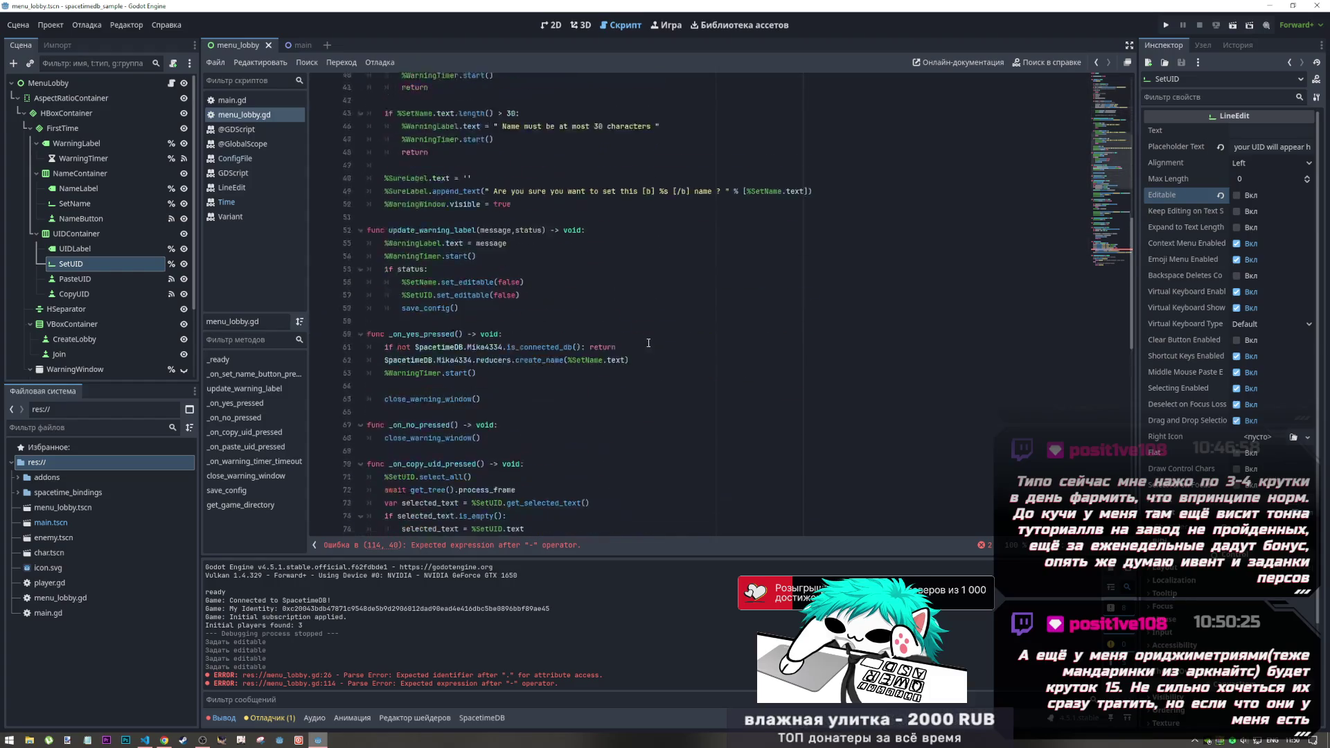
pyautogui.scroll(-7, 645, 342)
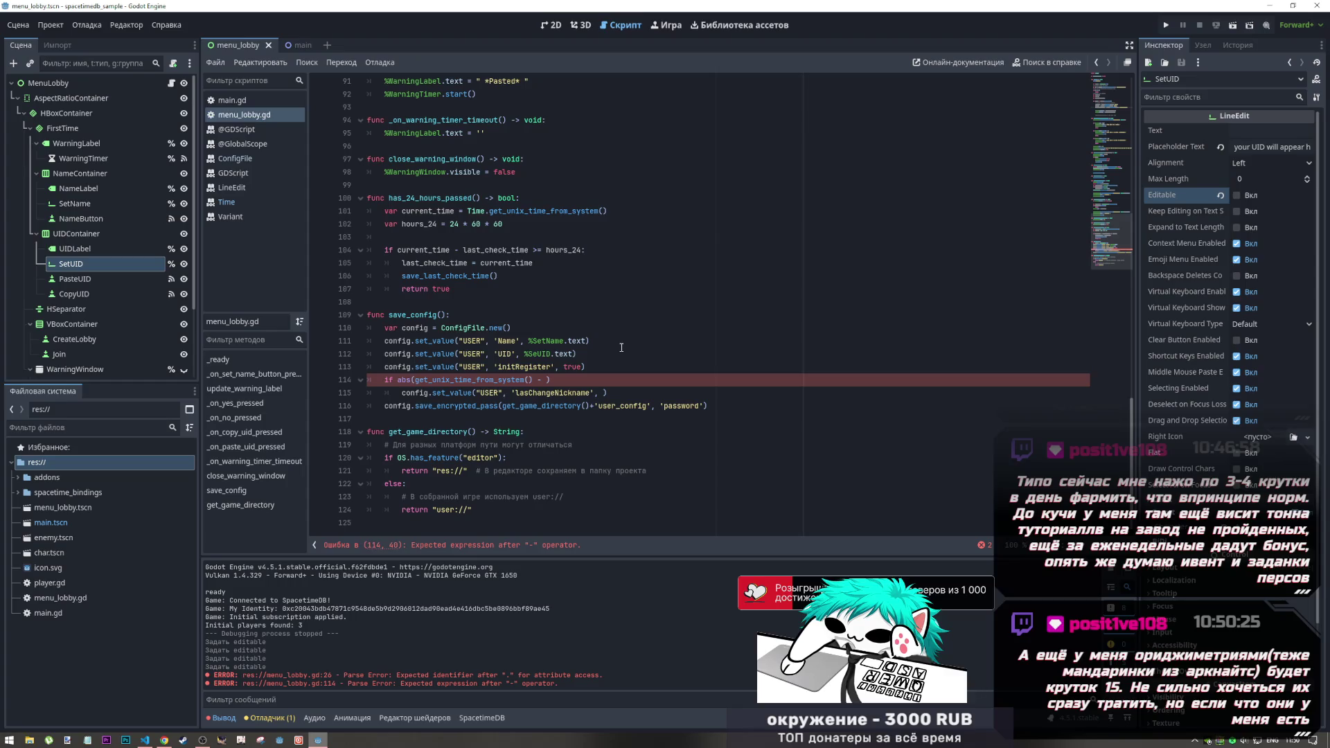
# Step: Delete the unfinished abs() line and store has_24_hours_passed() as the set_value argument
pyautogui.click(442, 199)
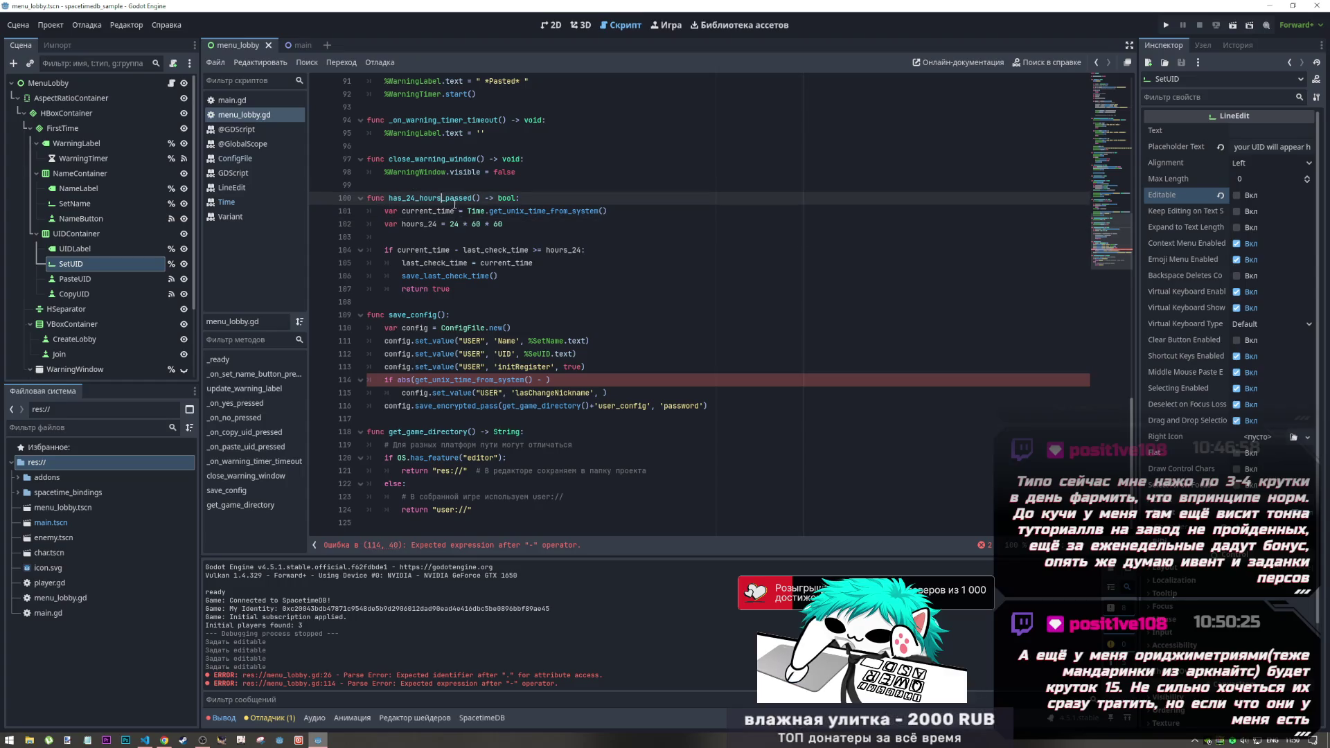
pyautogui.click(477, 199)
pyautogui.moveTo(482, 199); pyautogui.dragTo(390, 199)
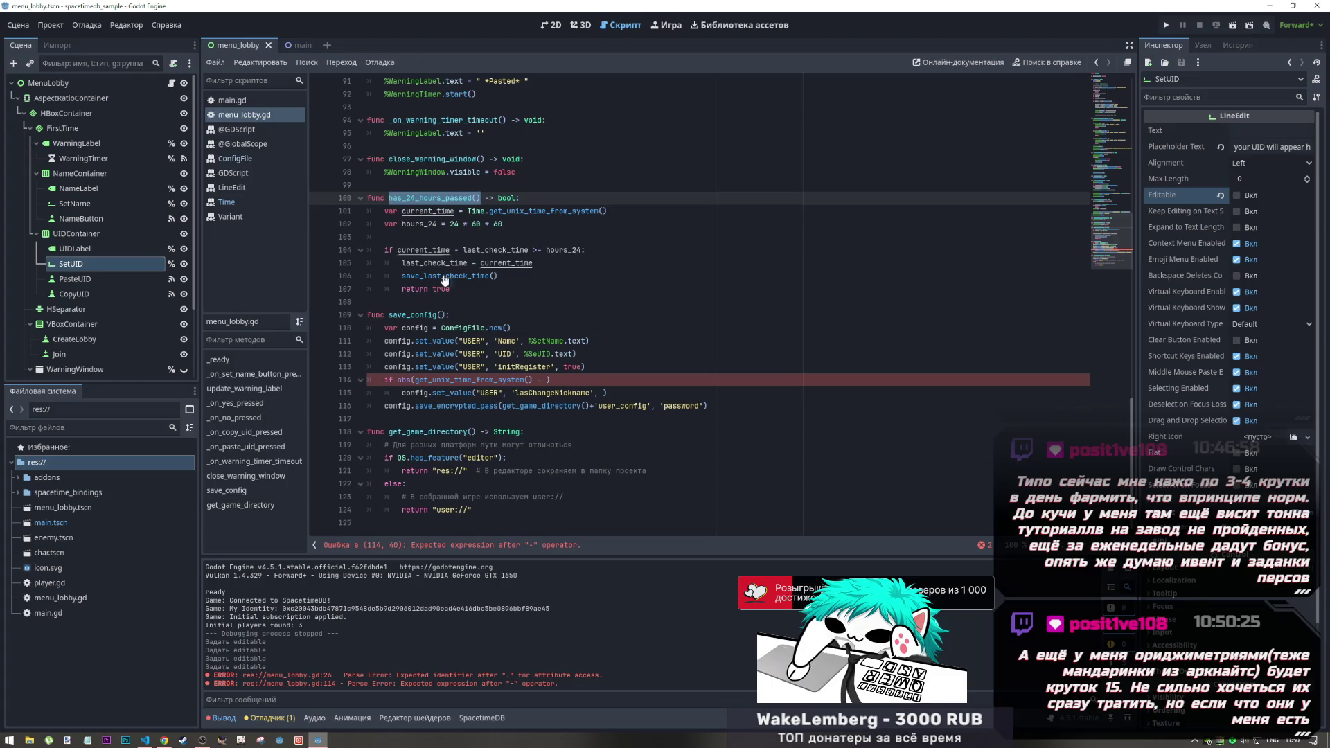
pyautogui.click(569, 381)
pyautogui.moveTo(568, 380); pyautogui.dragTo(330, 375)
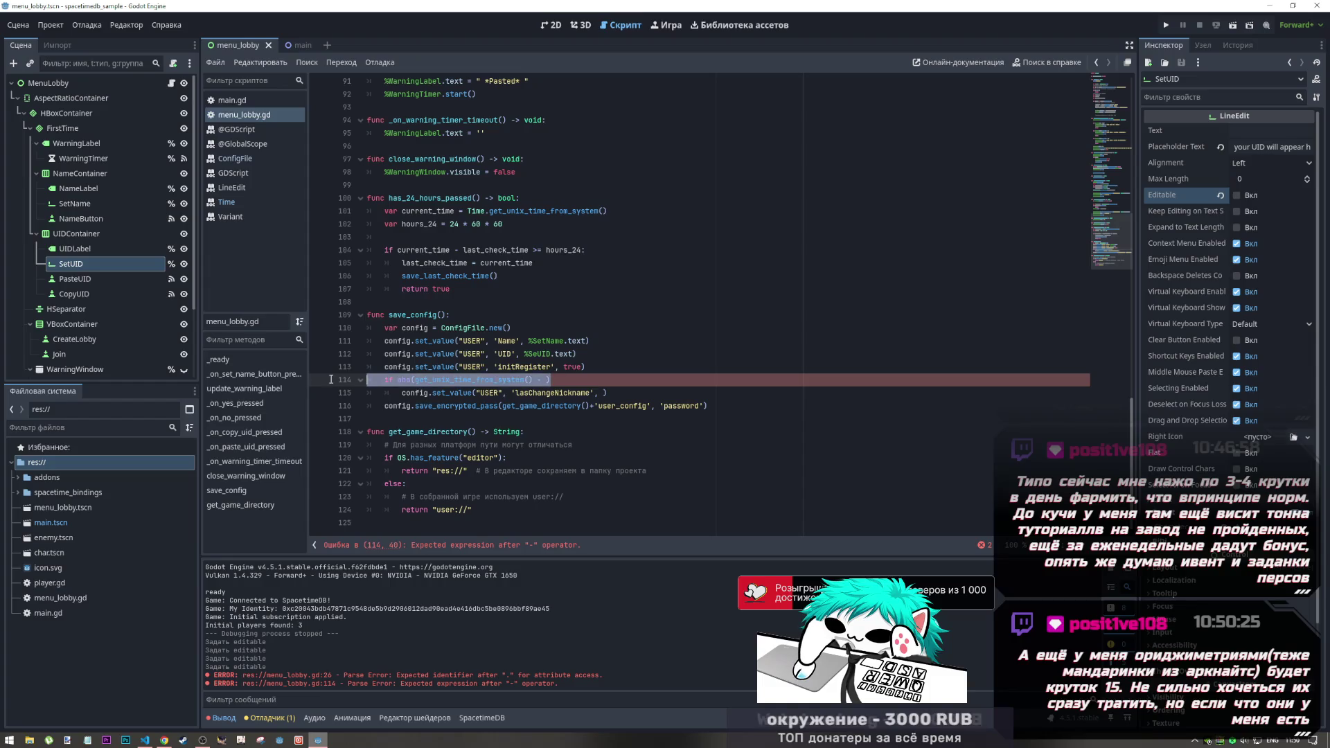
pyautogui.press('Delete')
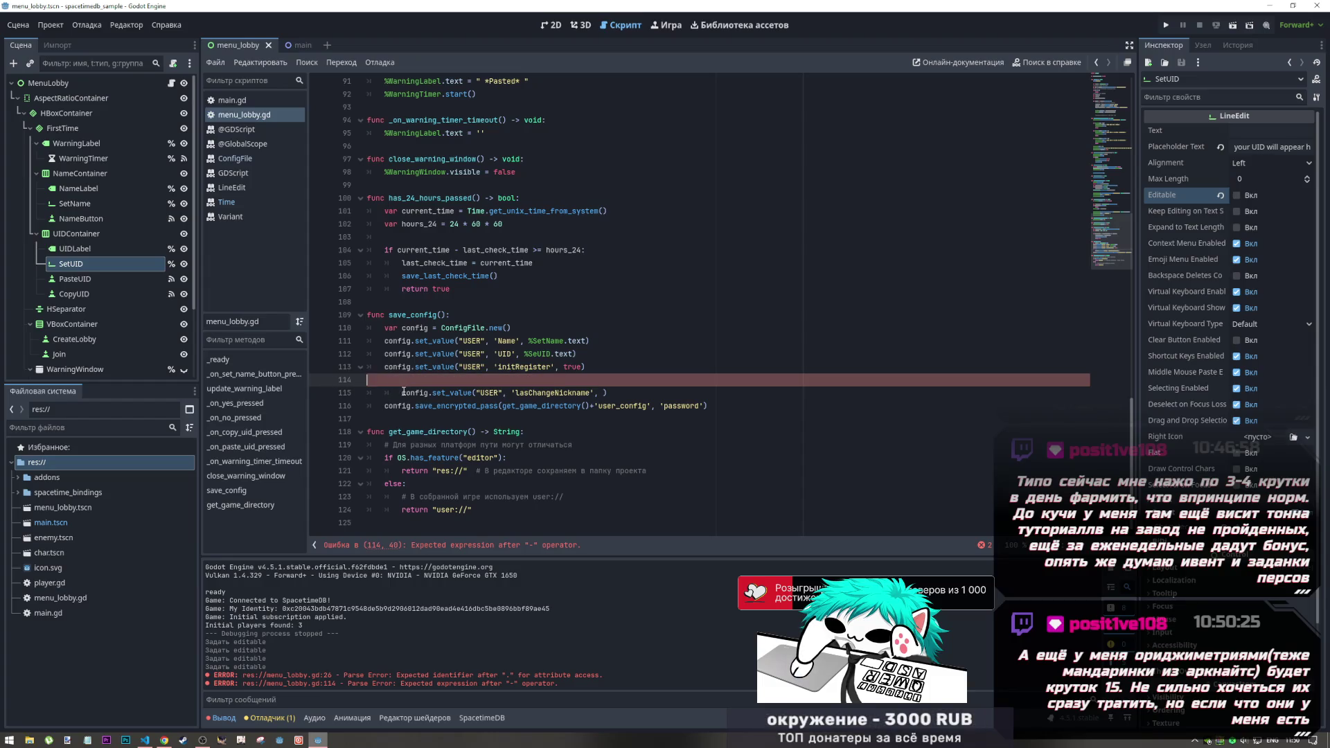
pyautogui.press('Delete')
pyautogui.click(559, 380)
pyautogui.write('has_24_hours_passed()')
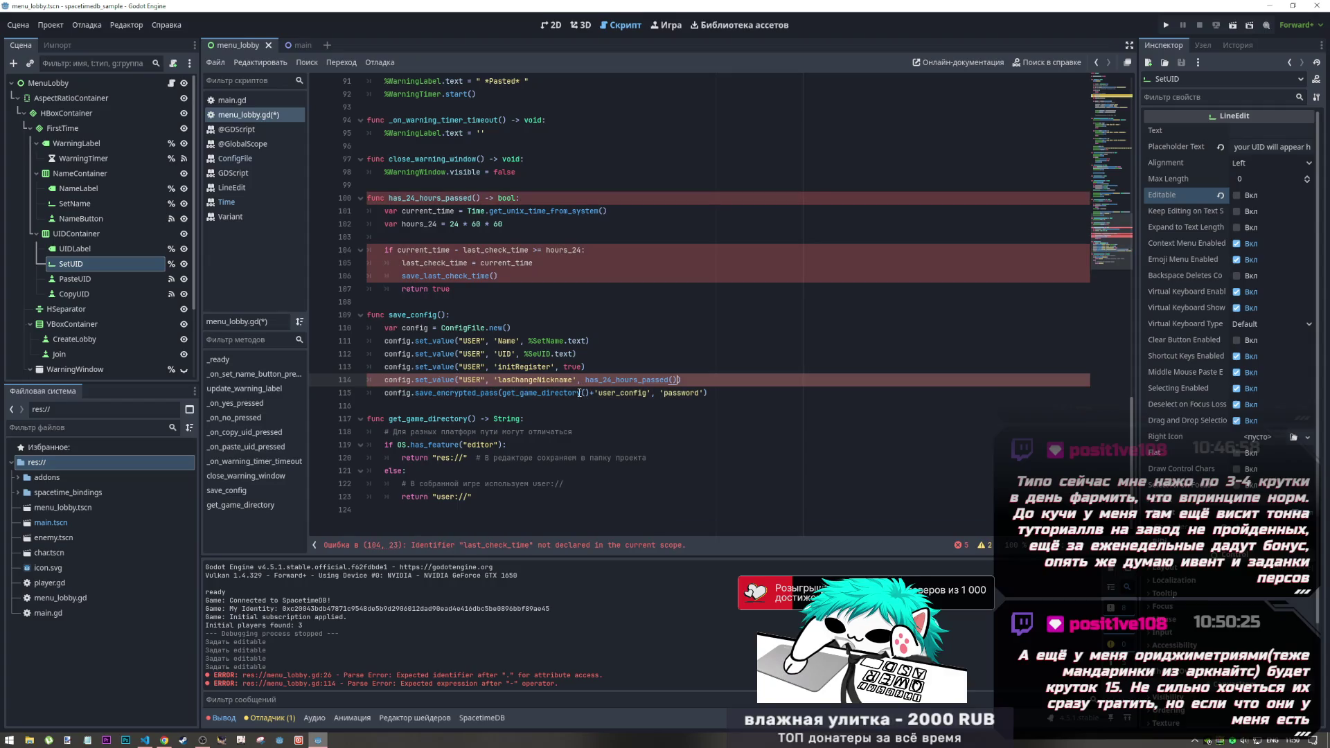
# Step: Rename the stored key to allowChangeNickname and delete the save_last_check_time() call
pyautogui.click(511, 379)
pyautogui.write('t')
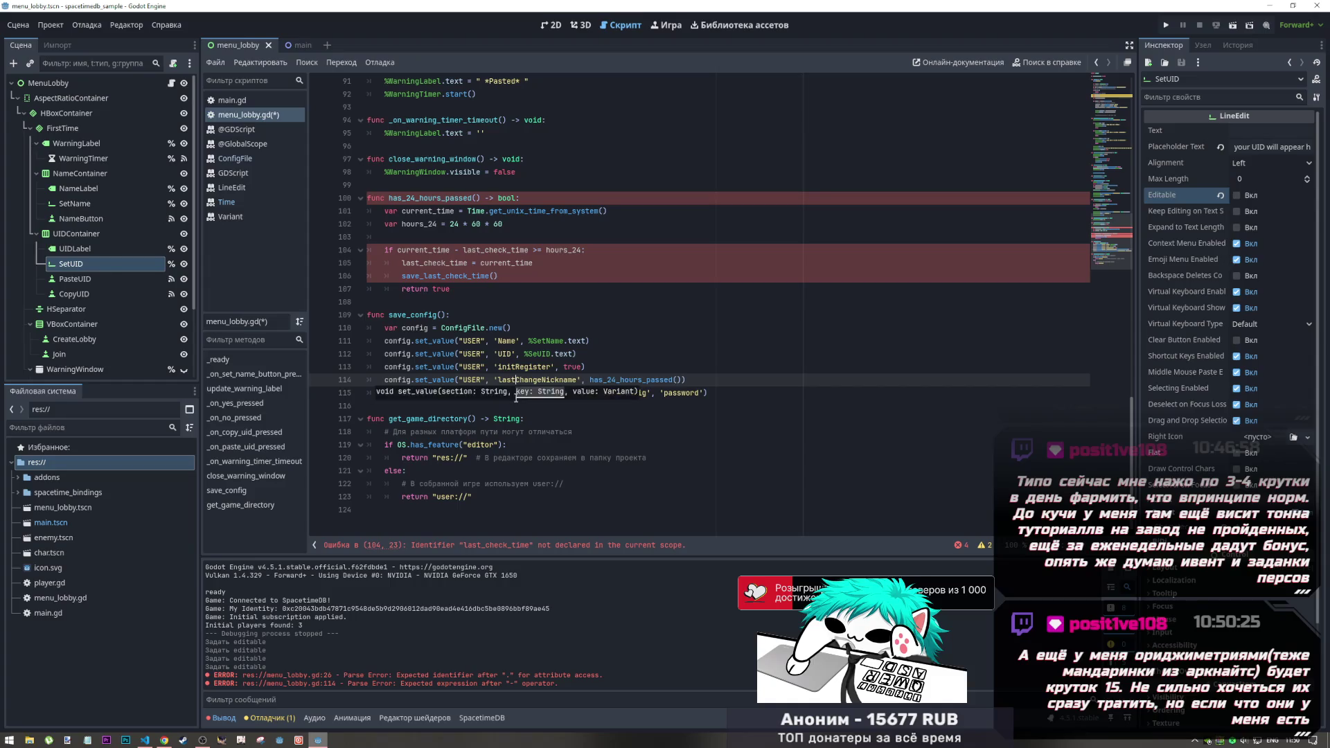
pyautogui.moveTo(517, 380); pyautogui.dragTo(499, 379)
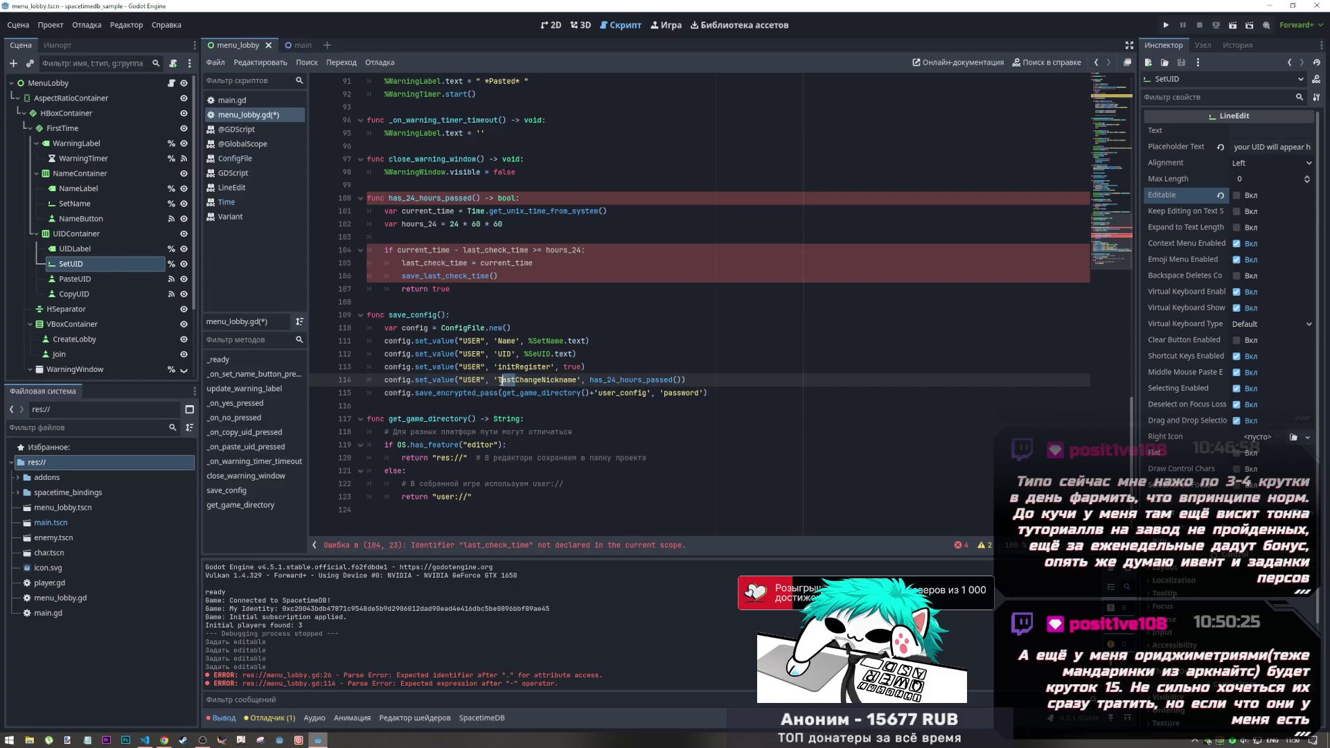
pyautogui.write('allow')
pyautogui.click(572, 367)
pyautogui.moveTo(582, 380); pyautogui.dragTo(497, 380)
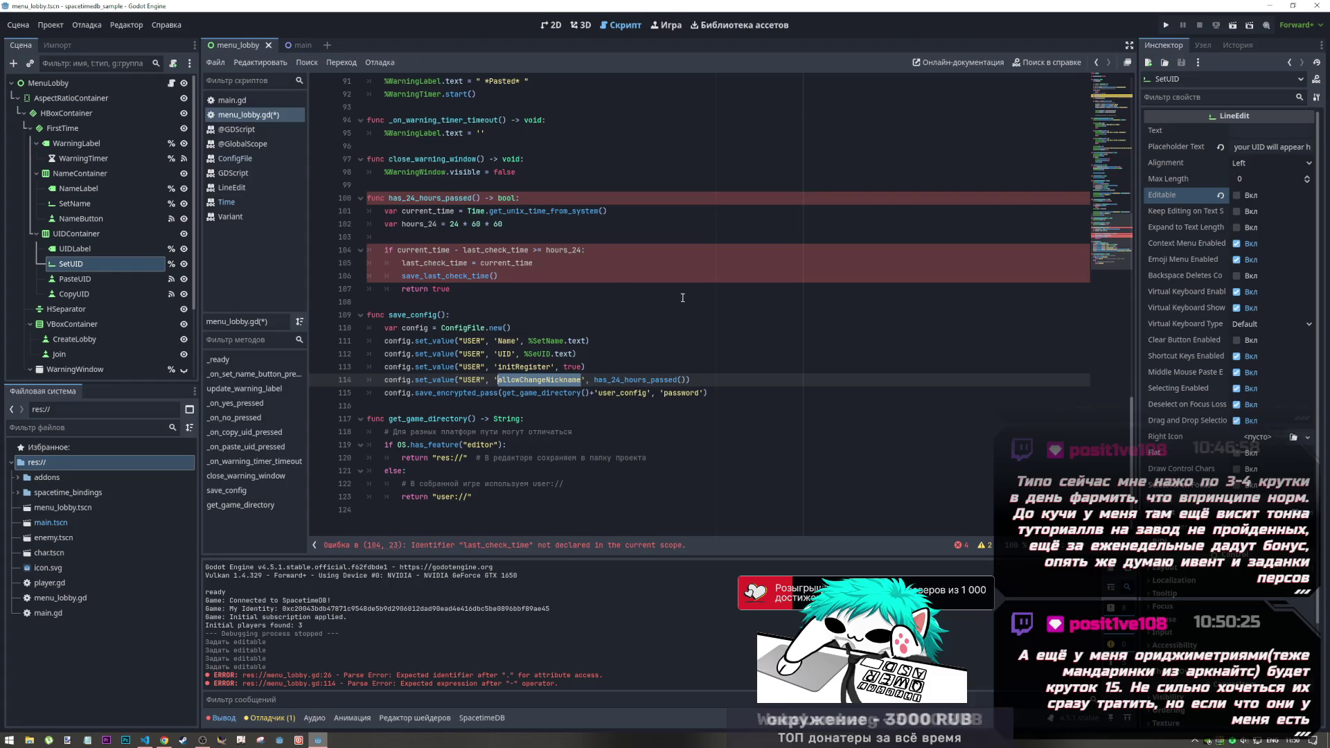
pyautogui.moveTo(510, 281); pyautogui.dragTo(350, 281)
pyautogui.press('BackSpace')
pyautogui.press('BackSpace')
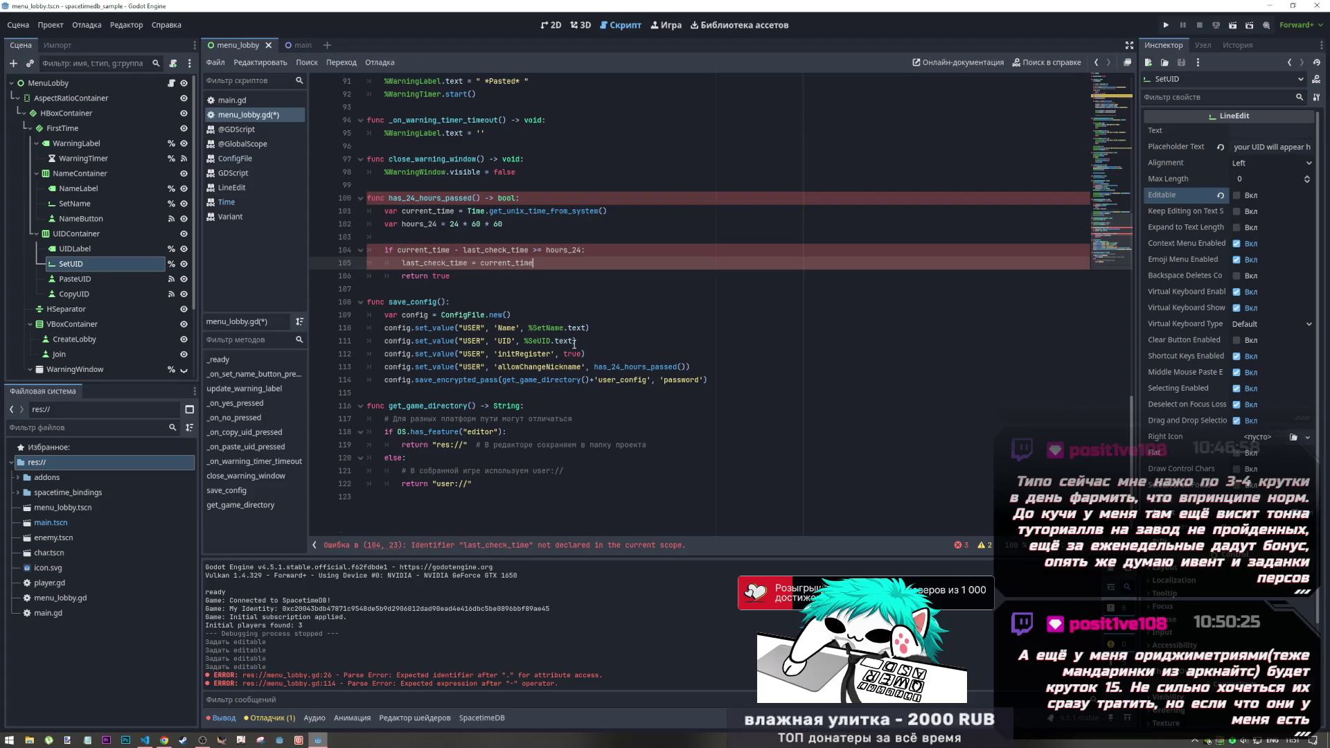
# Step: Change line 104's condition to if (current_time - last_check_time) >= hours_24
pyautogui.scroll(10, 601, 392)
pyautogui.scroll(5, 582, 374)
pyautogui.scroll(-4, 562, 359)
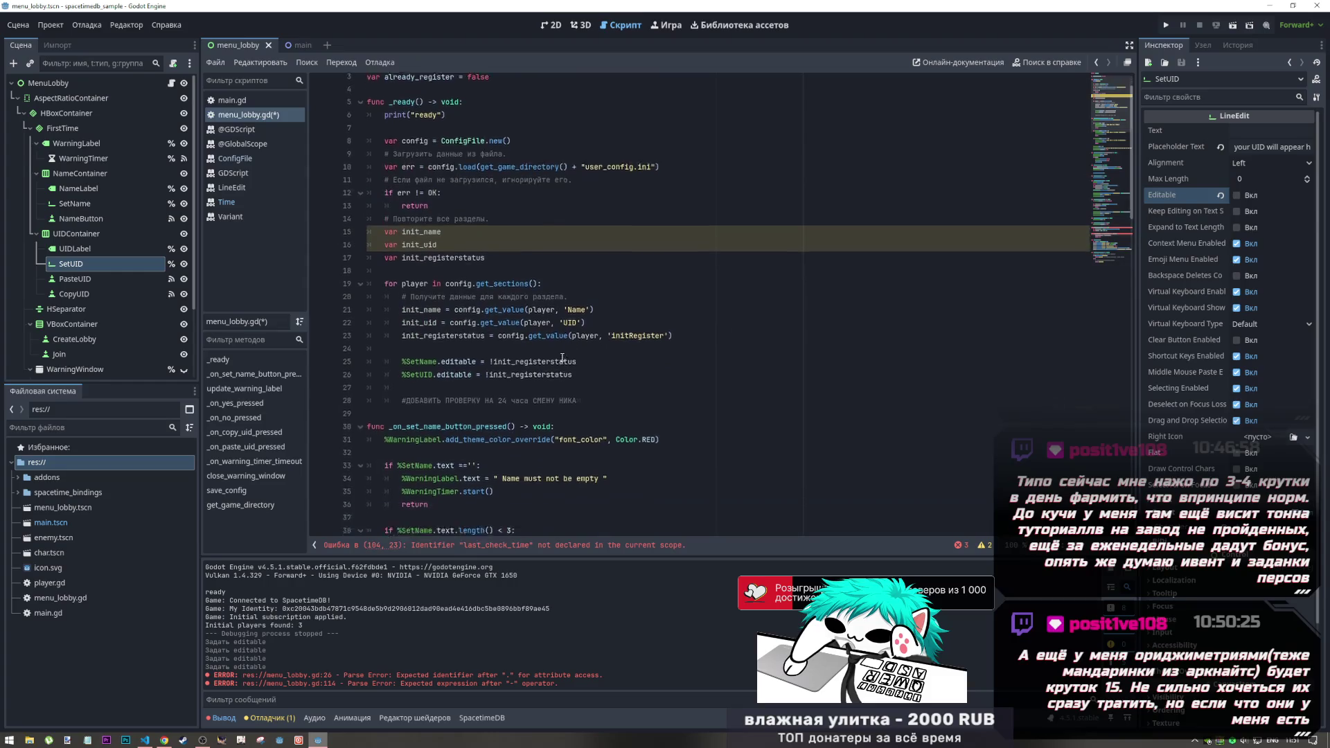
pyautogui.scroll(-10, 562, 359)
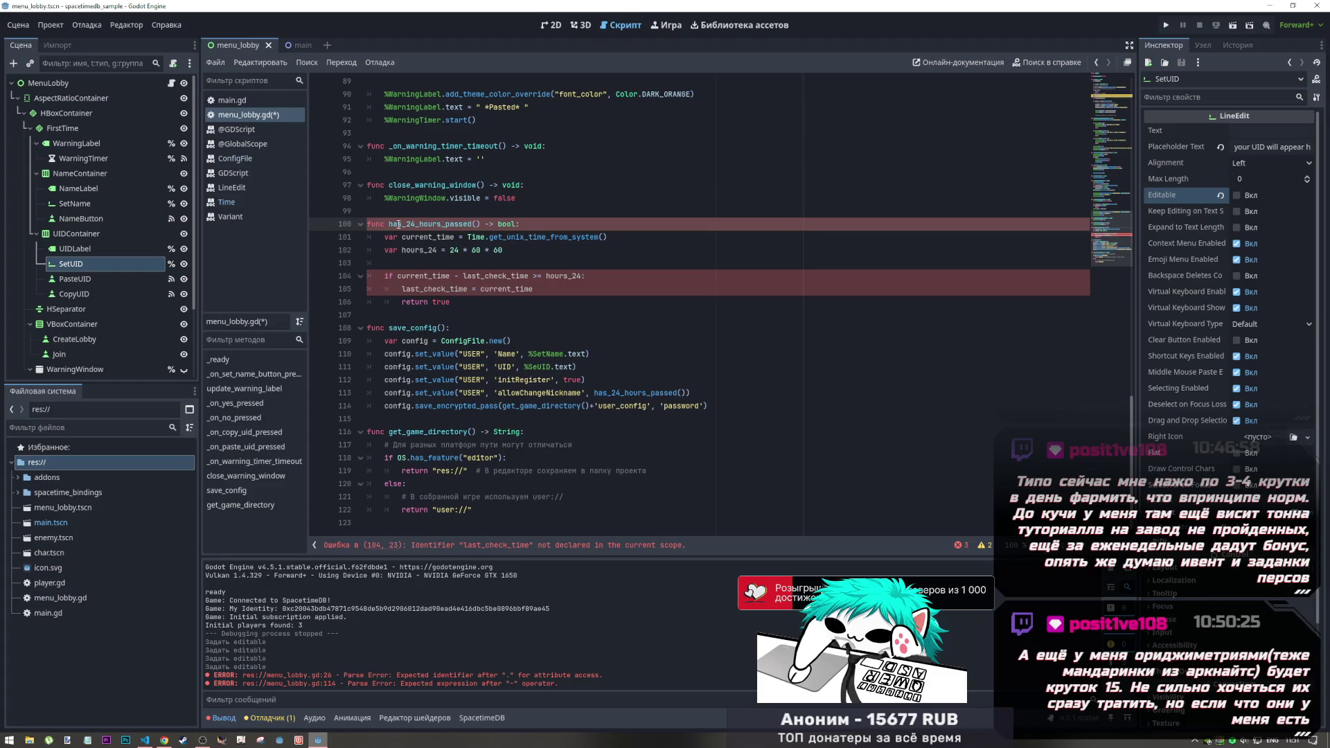
pyautogui.moveTo(495, 224); pyautogui.dragTo(515, 224)
pyautogui.moveTo(385, 237)
pyautogui.mouseDown()
pyautogui.moveTo(610, 237)
pyautogui.moveTo(528, 254)
pyautogui.mouseUp()
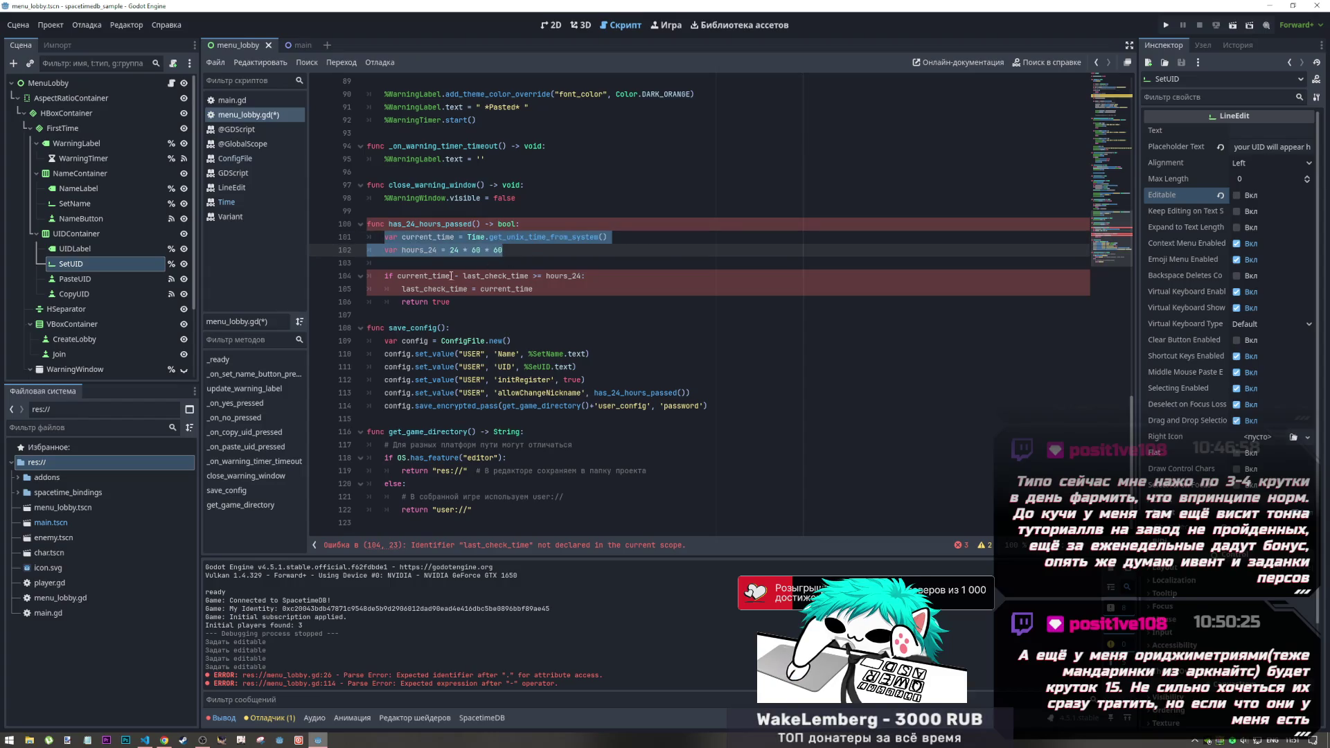
pyautogui.click(398, 276)
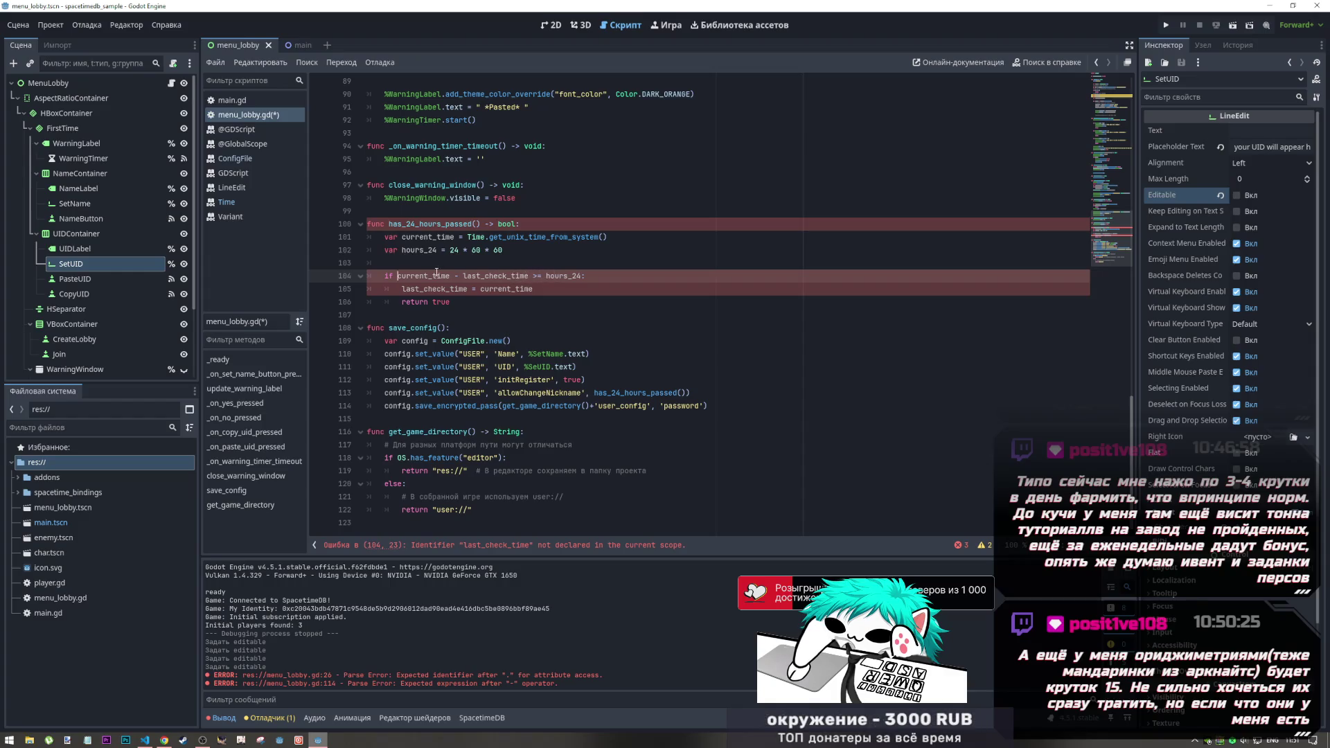
pyautogui.moveTo(427, 272)
pyautogui.write('(')
pyautogui.click(535, 276)
pyautogui.write(')')
pyautogui.moveTo(564, 284)
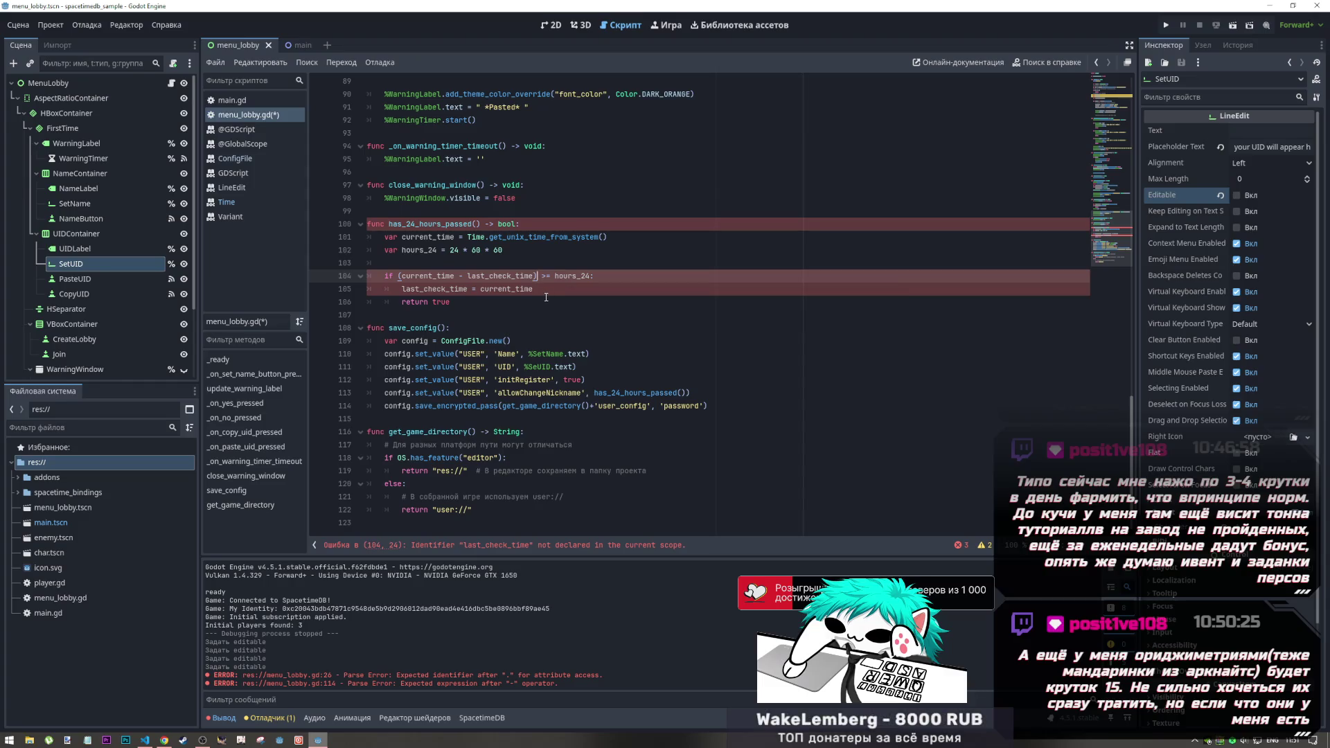
pyautogui.doubleClick(498, 276)
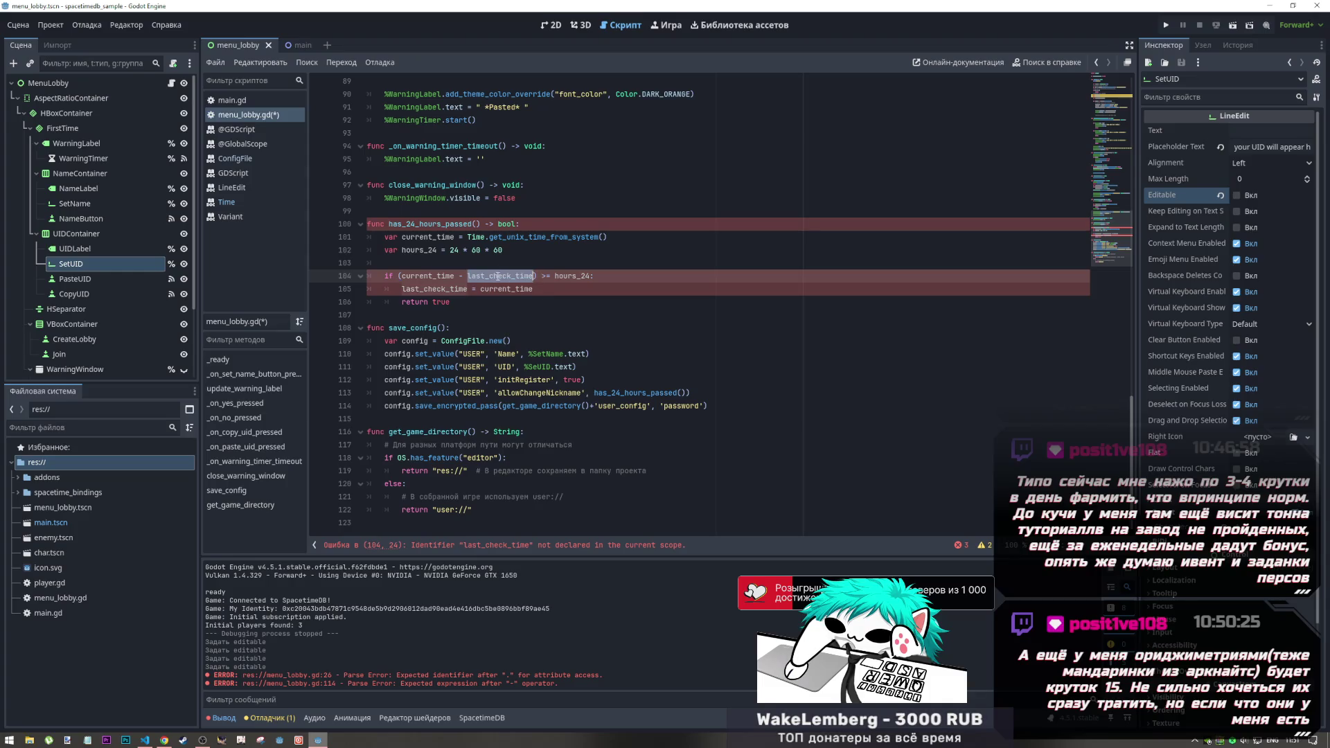
# Step: Declare var last_check_time on the line above the condition
pyautogui.press('Up')
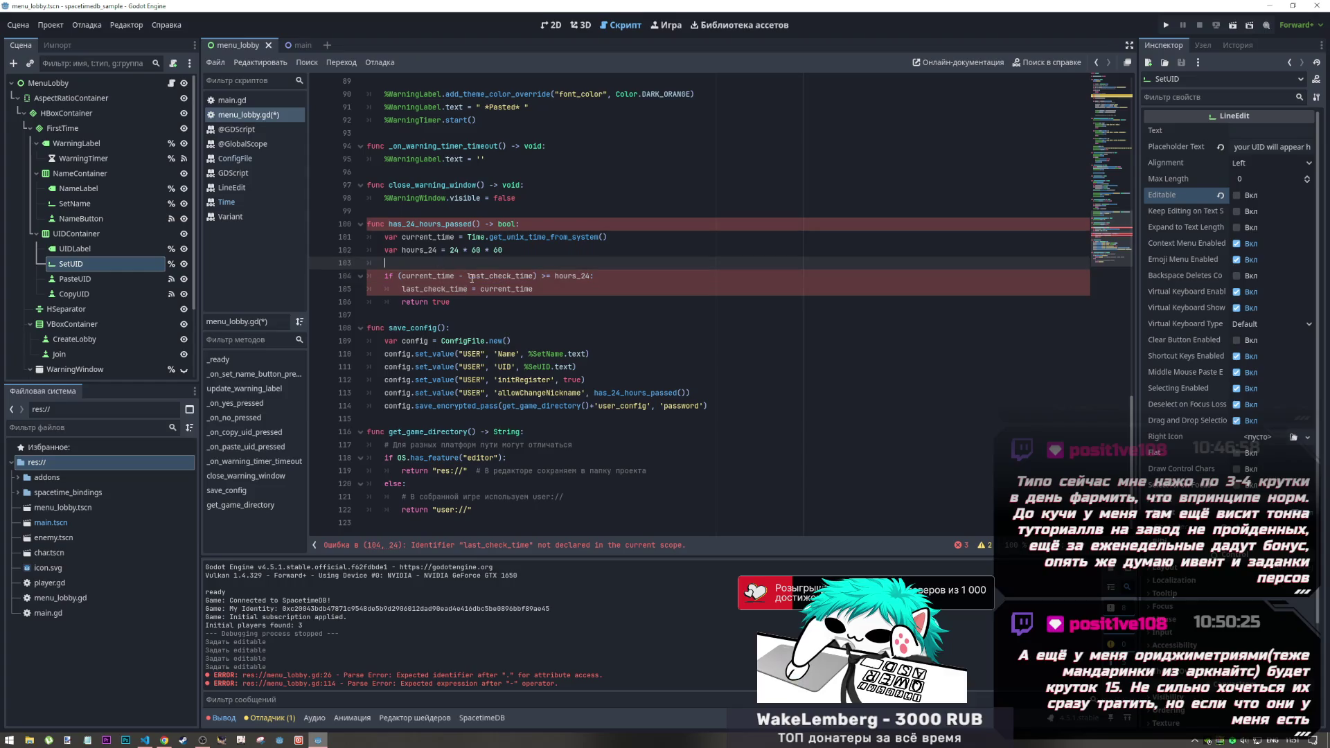
pyautogui.write('var last_check_time')
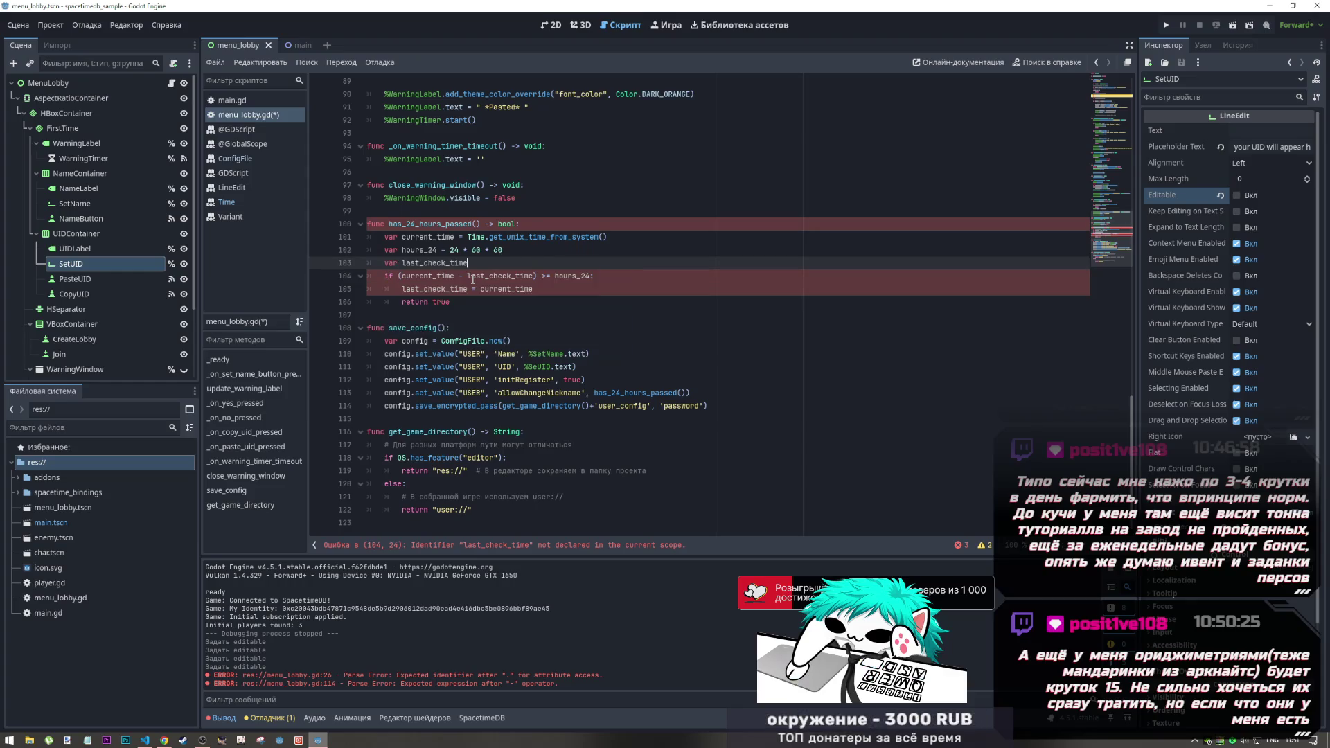
pyautogui.press('Return')
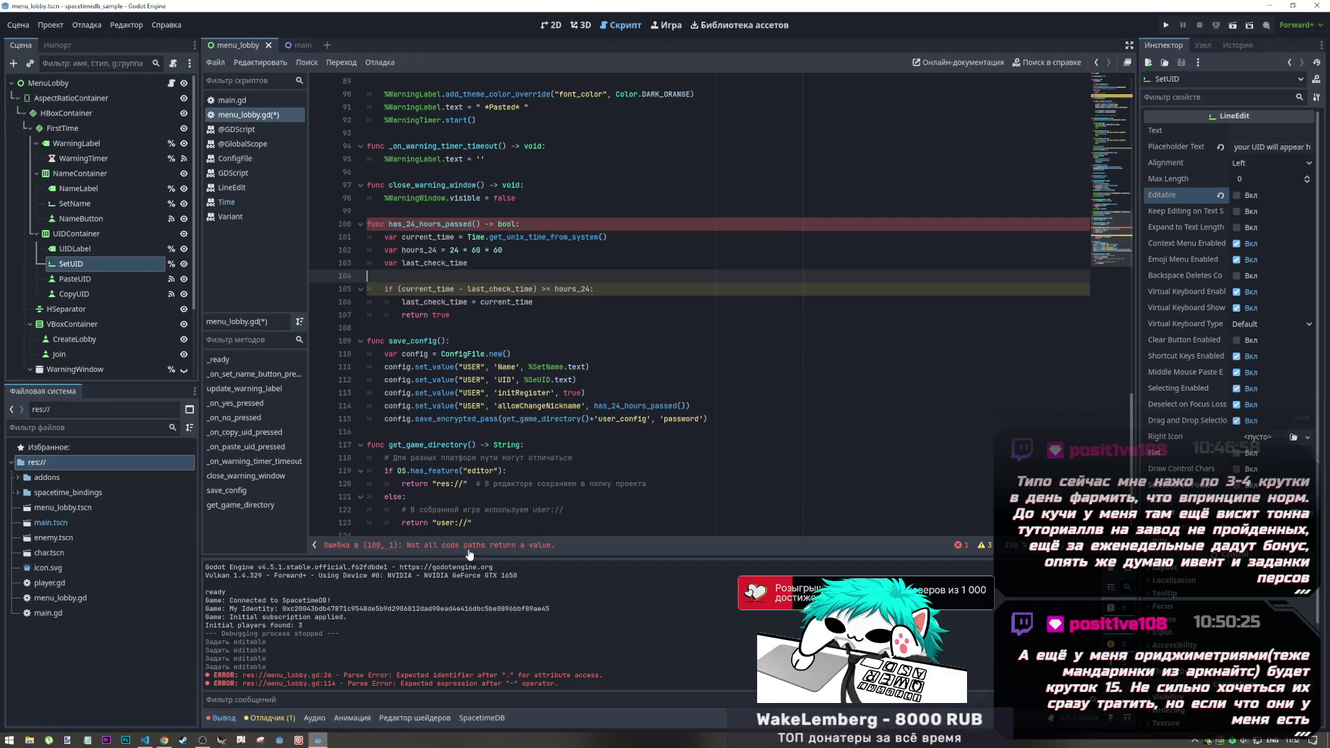
pyautogui.press('BackSpace')
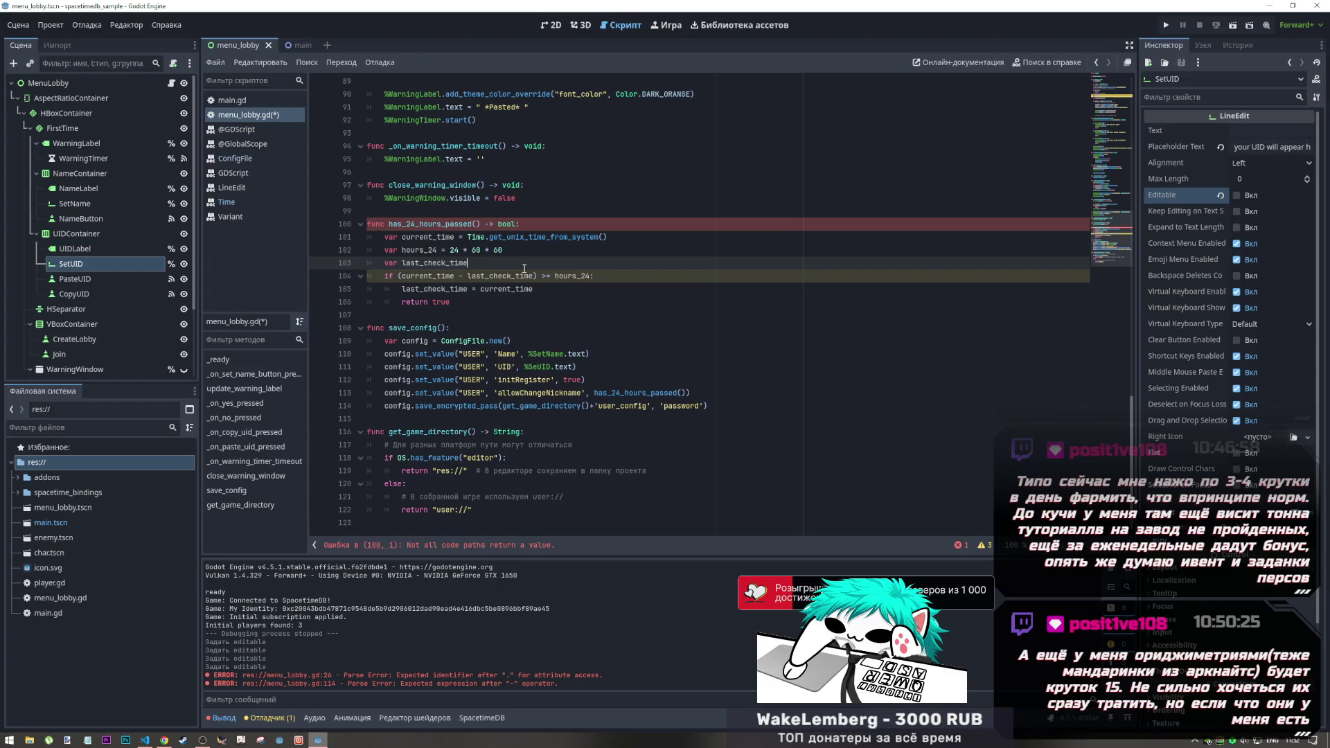
# Step: Add return false after the if block and save menu_lobby.gd
pyautogui.moveTo(389, 224)
pyautogui.mouseDown()
pyautogui.moveTo(491, 226)
pyautogui.moveTo(506, 303)
pyautogui.mouseUp()
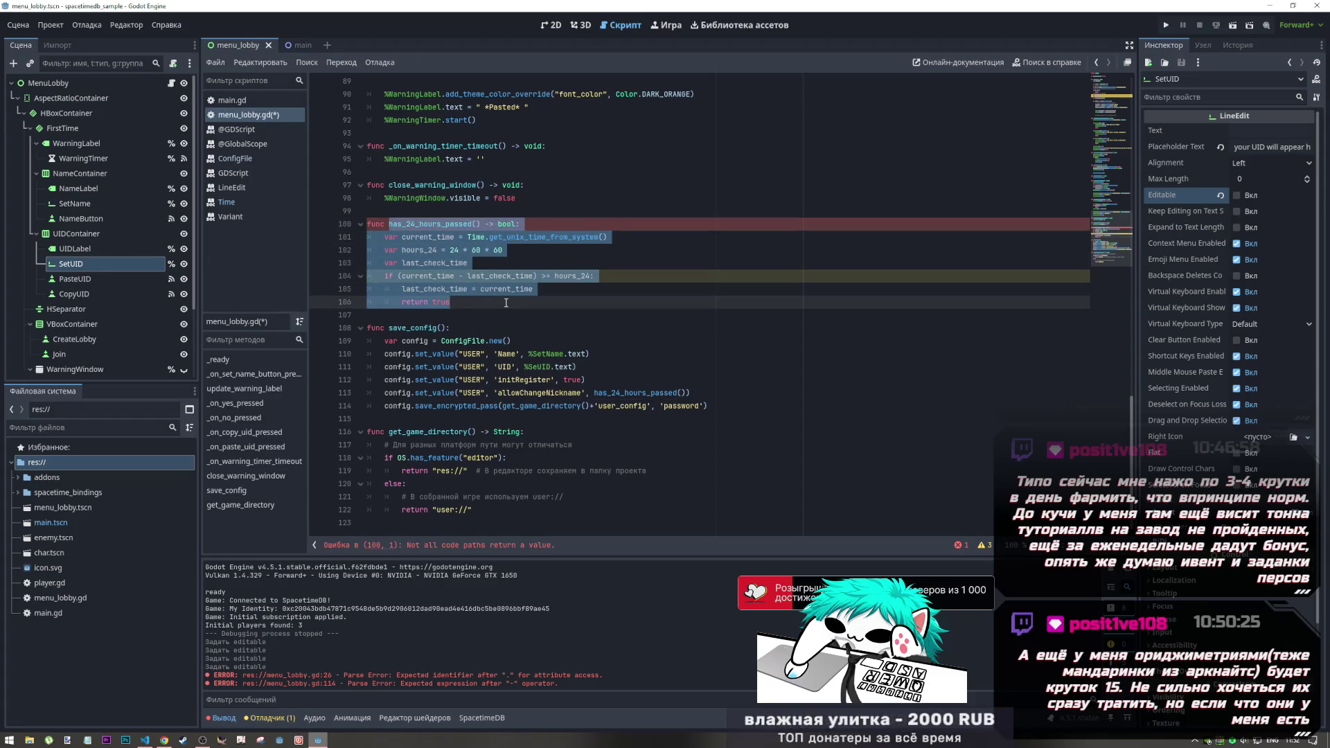
pyautogui.click(449, 307)
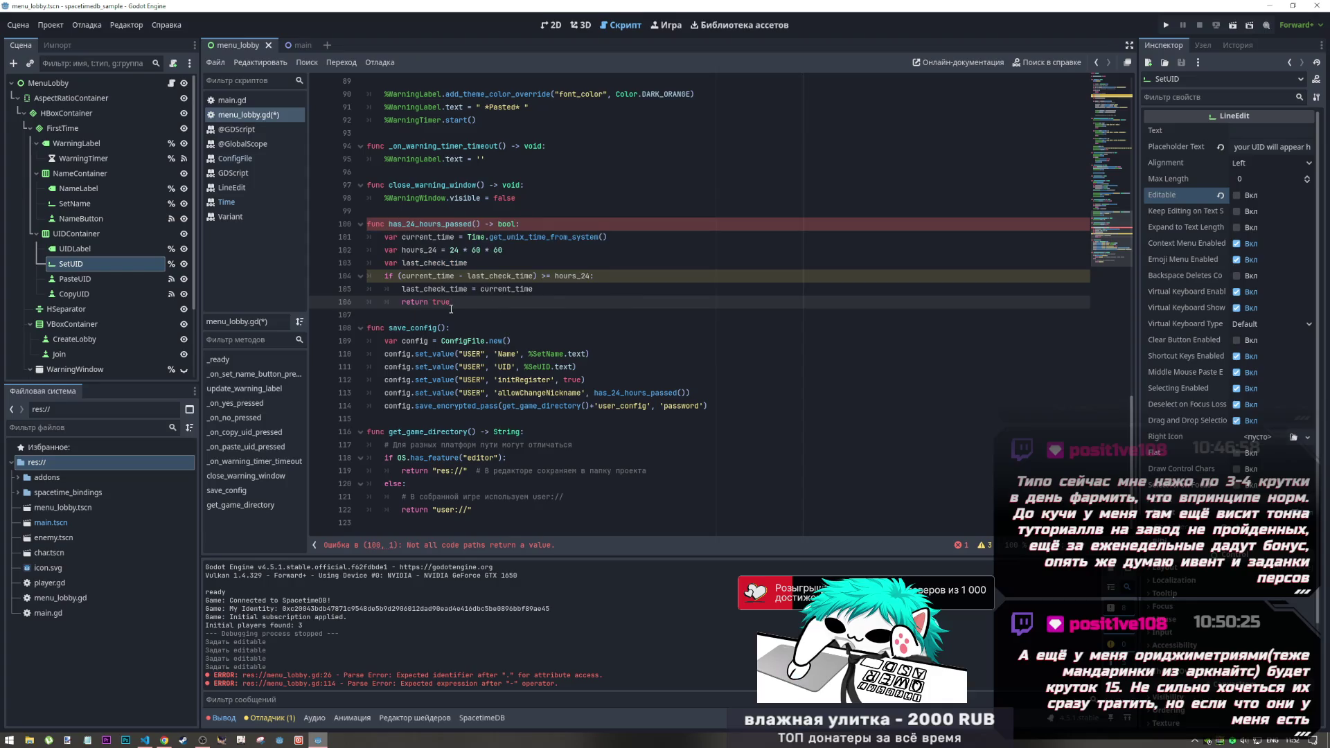
pyautogui.hotkey('shift', 'Home')
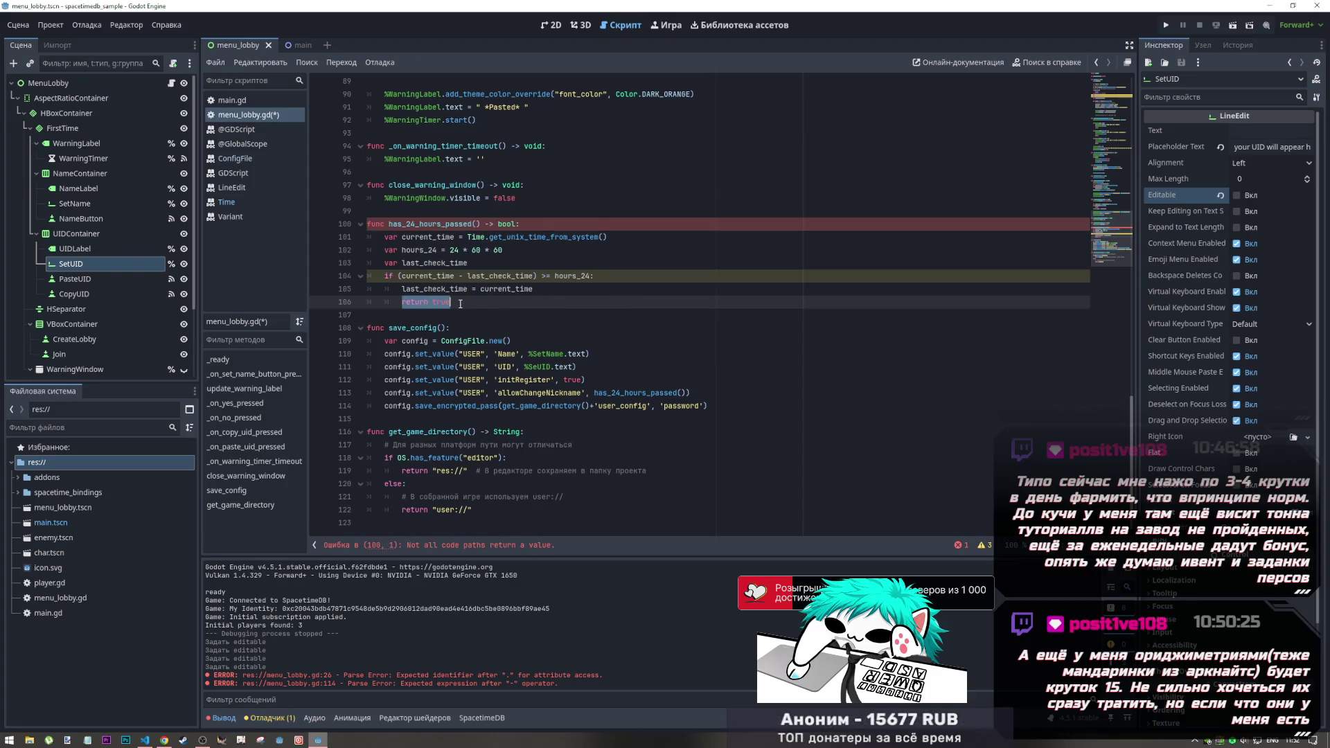
pyautogui.click(406, 317)
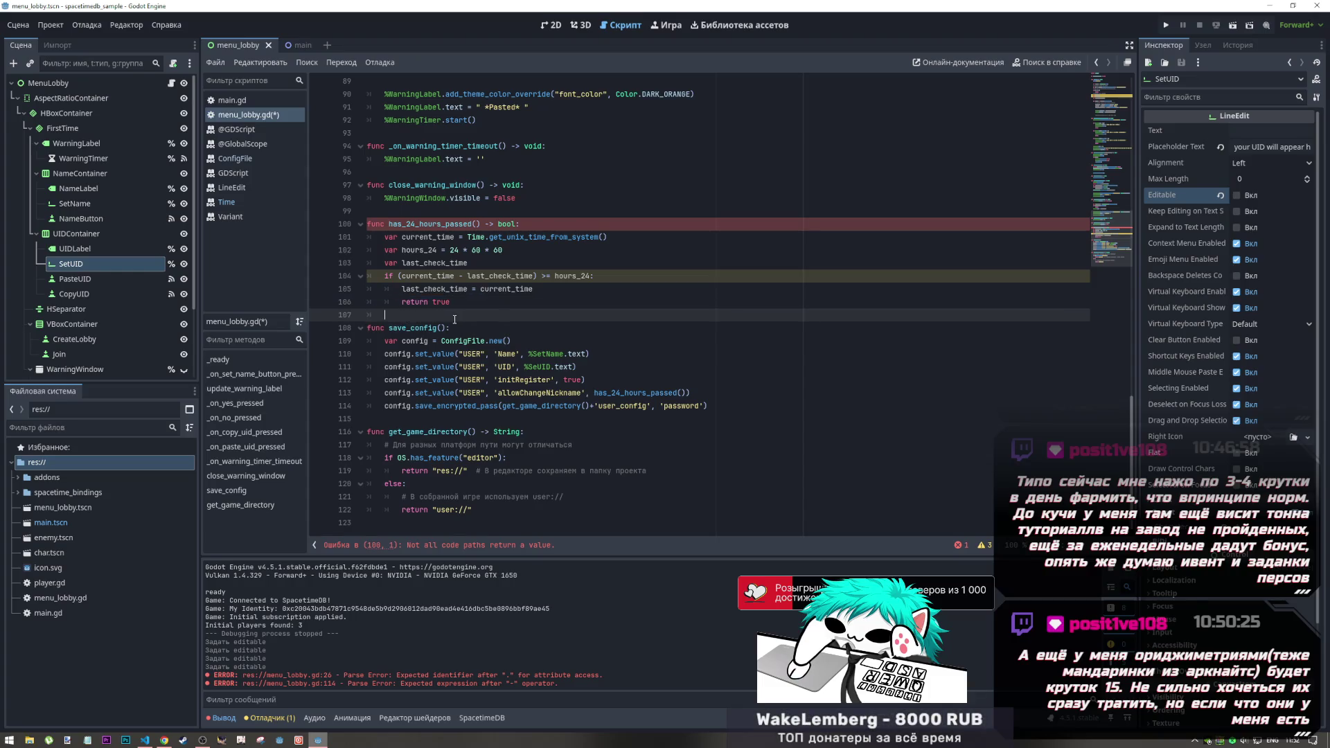
pyautogui.write('ret')
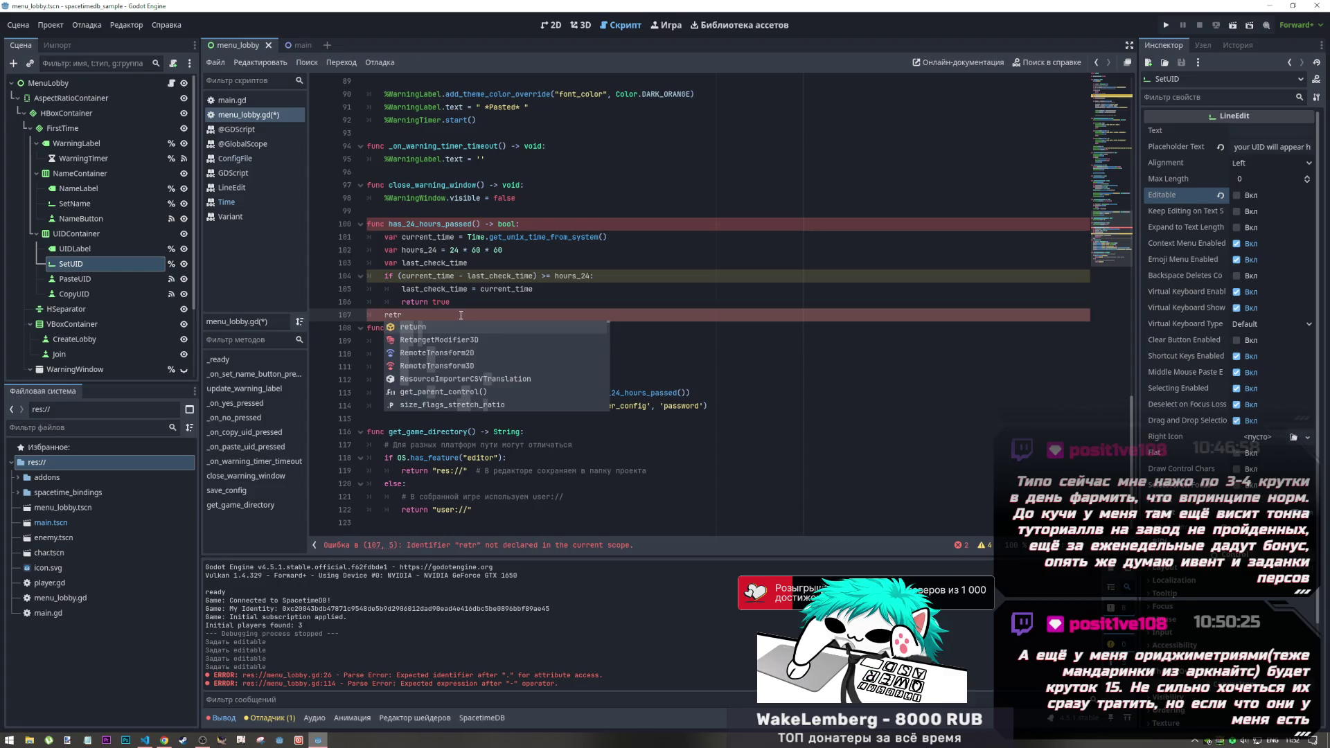
pyautogui.press('Return')
pyautogui.write('false')
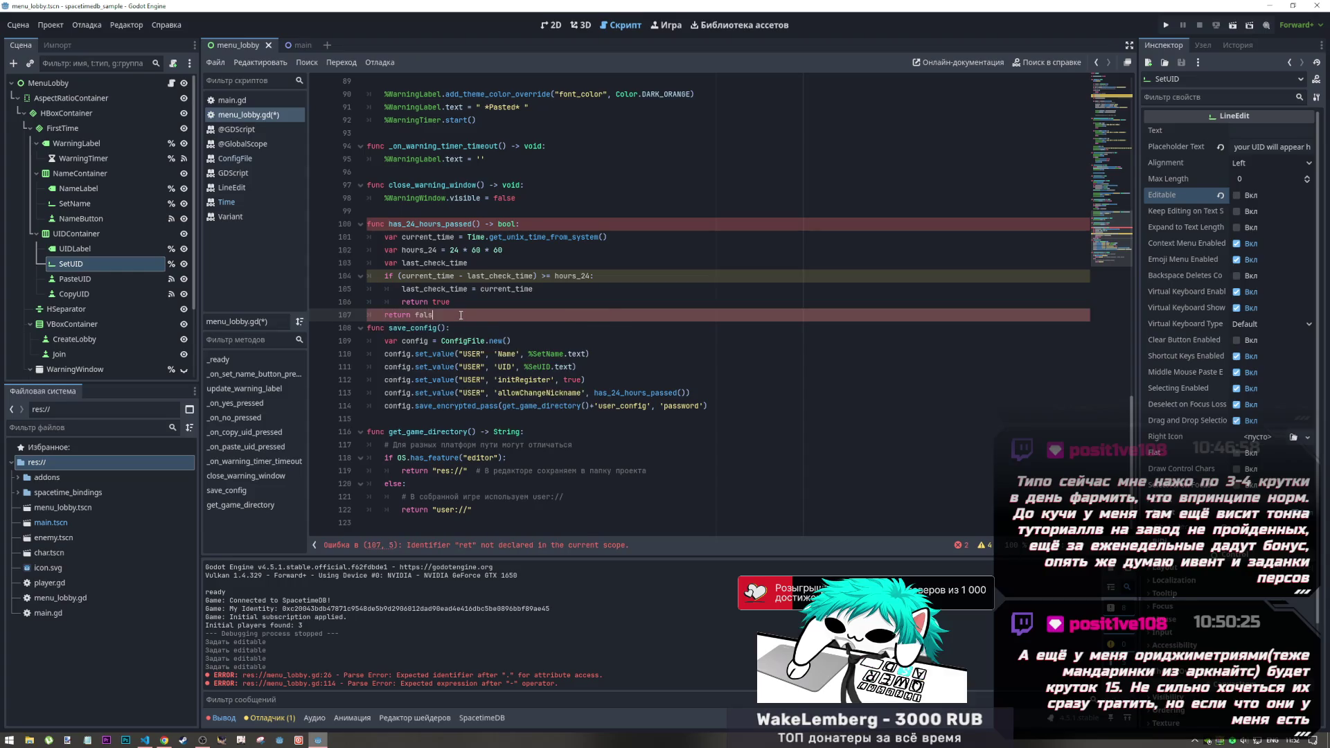
pyautogui.press('Return')
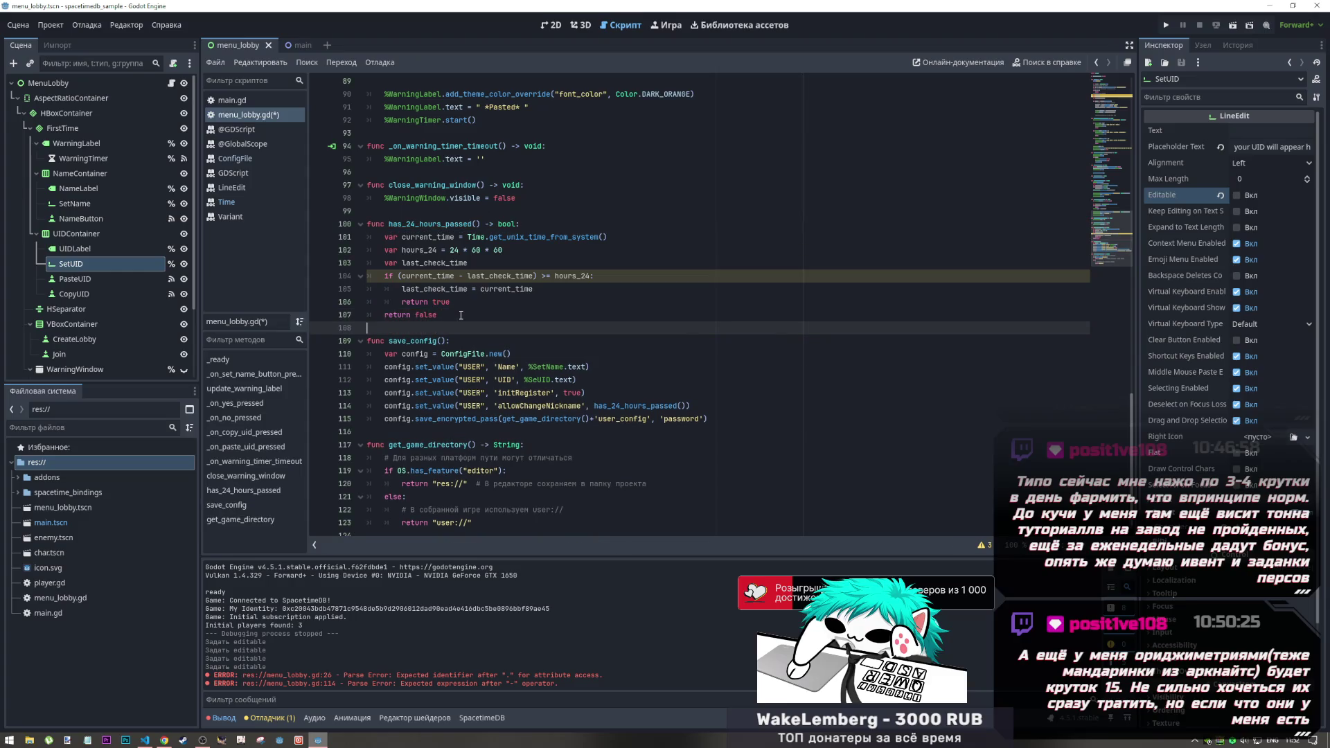
pyautogui.hotkey('ctrl', 's')
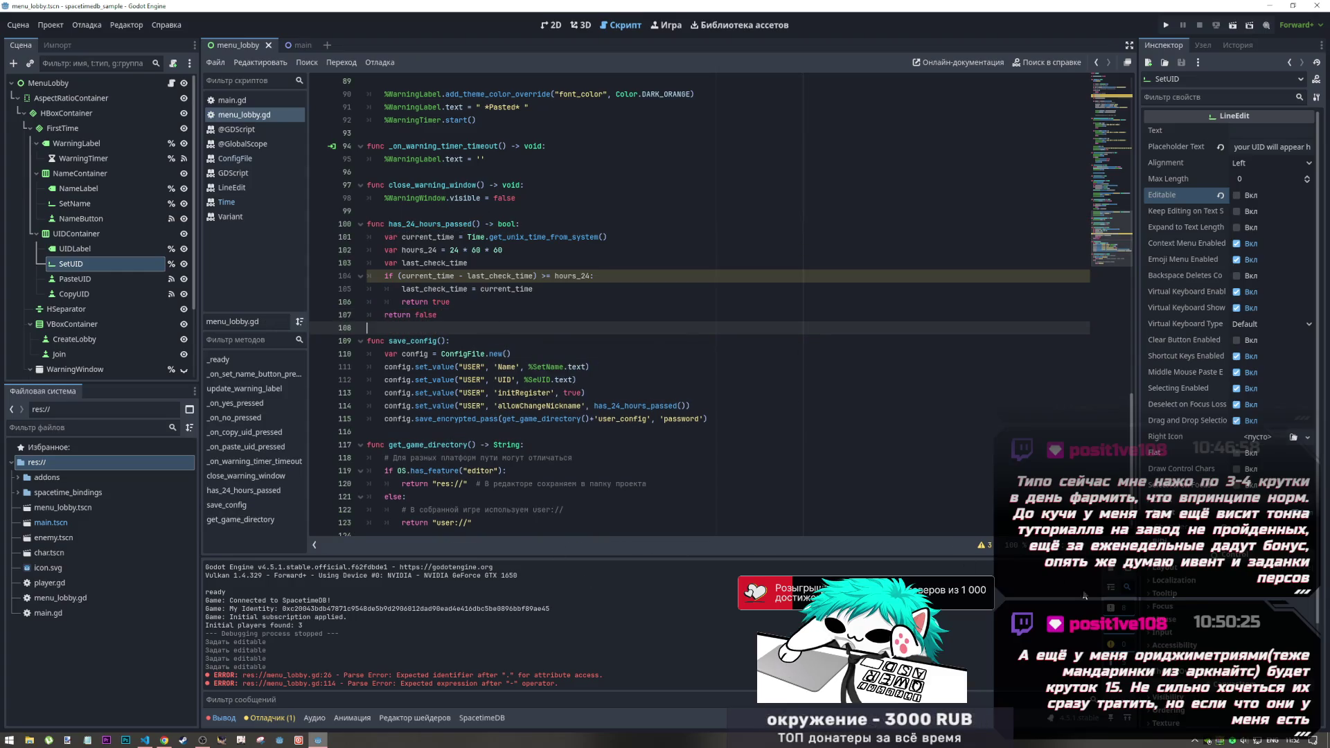
pyautogui.click(451, 289)
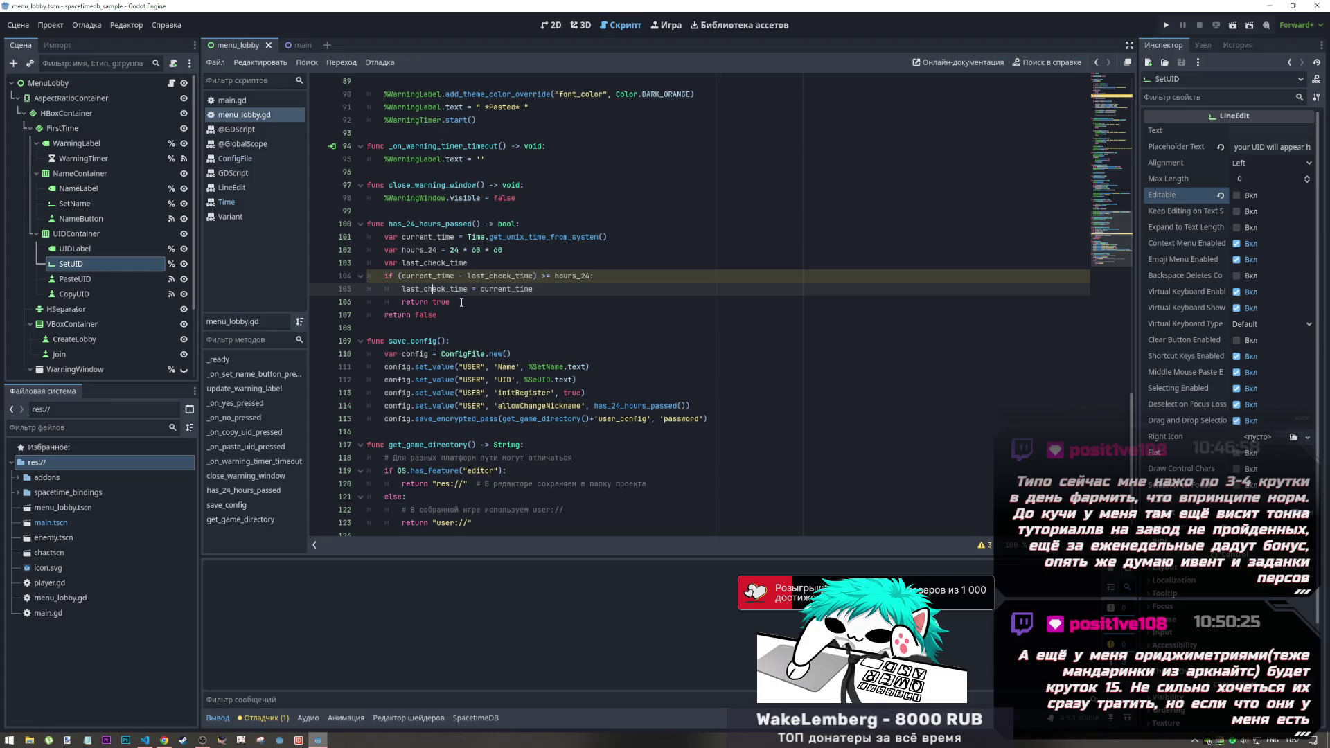
pyautogui.click(461, 302)
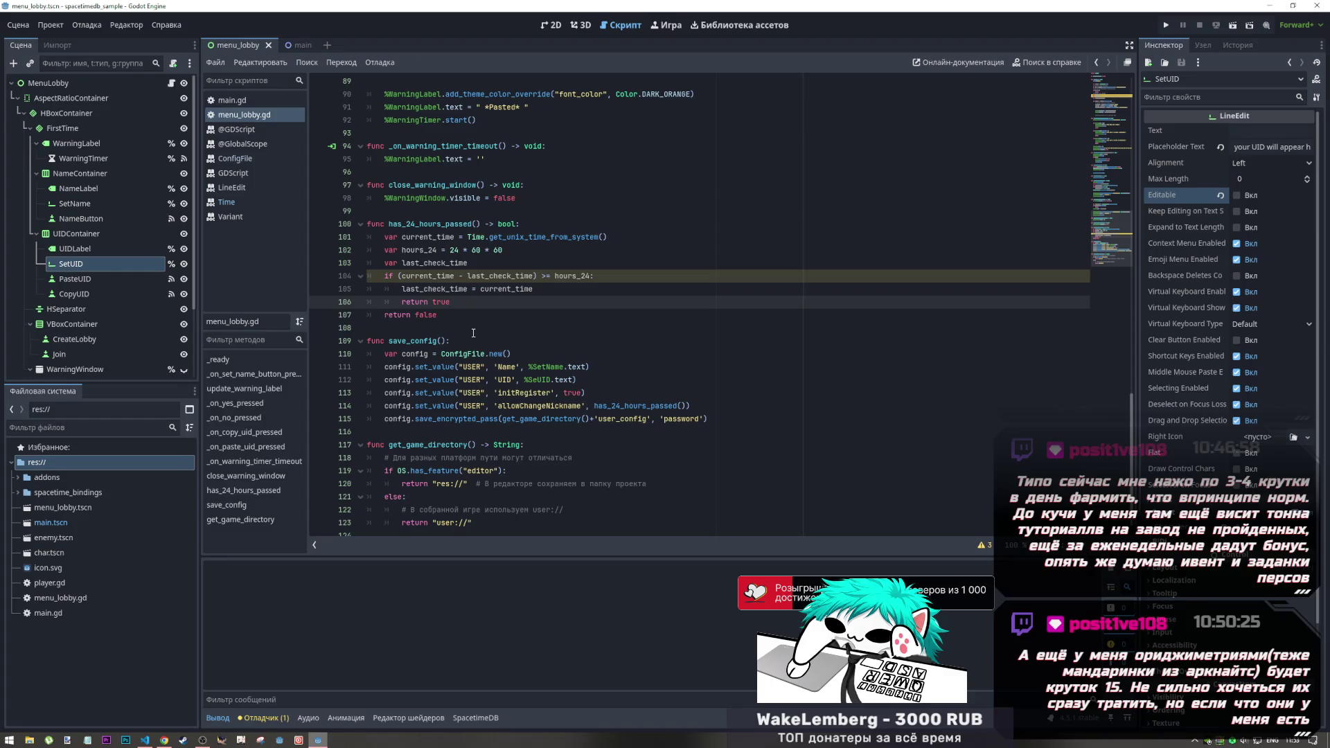
pyautogui.moveTo(411, 302); pyautogui.dragTo(386, 274)
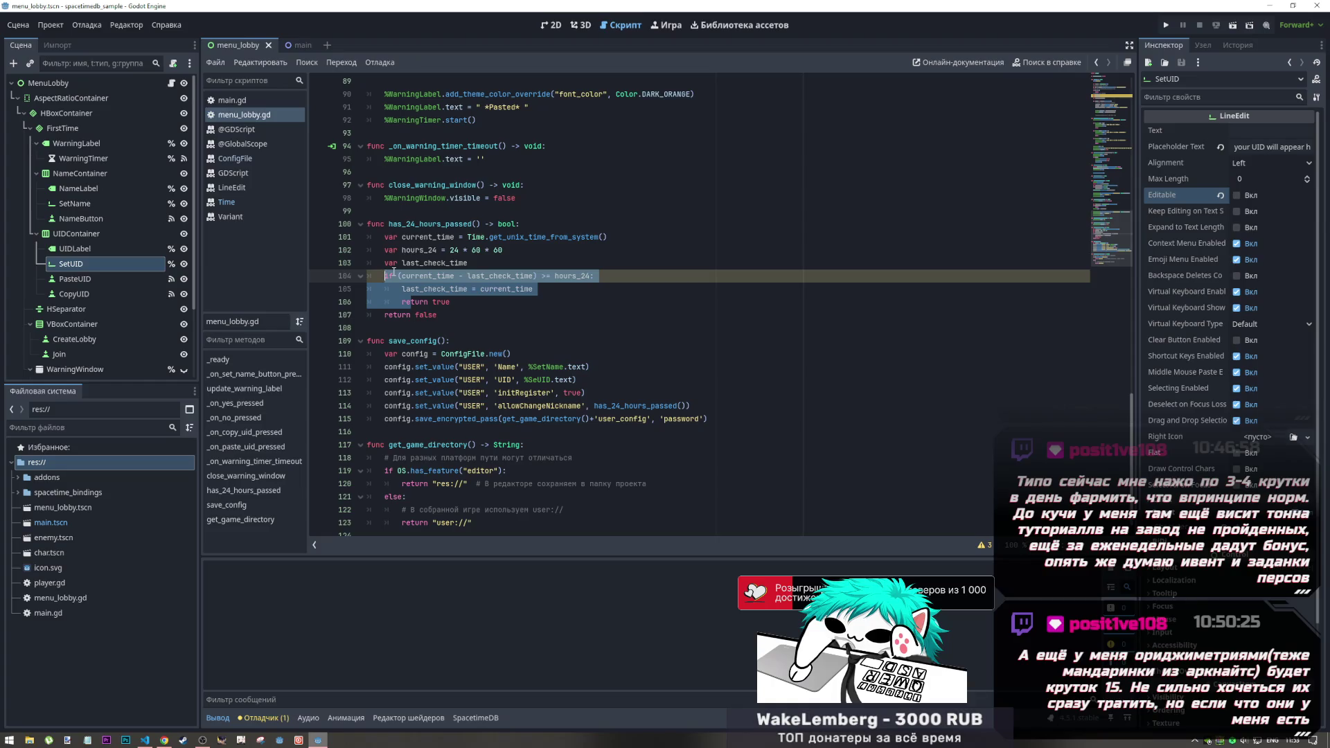
pyautogui.moveTo(401, 276)
pyautogui.mouseDown()
pyautogui.moveTo(565, 277)
pyautogui.moveTo(493, 278)
pyautogui.moveTo(530, 276)
pyautogui.mouseUp()
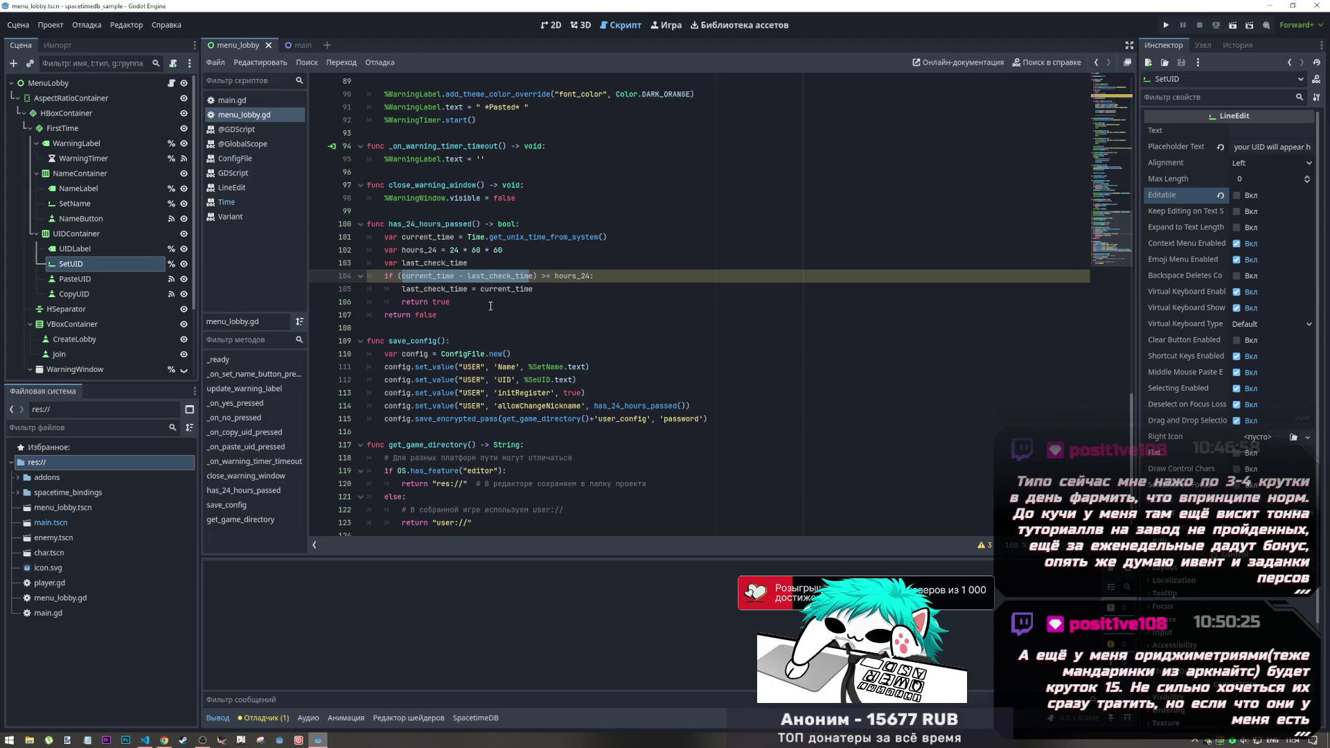
pyautogui.click(589, 276)
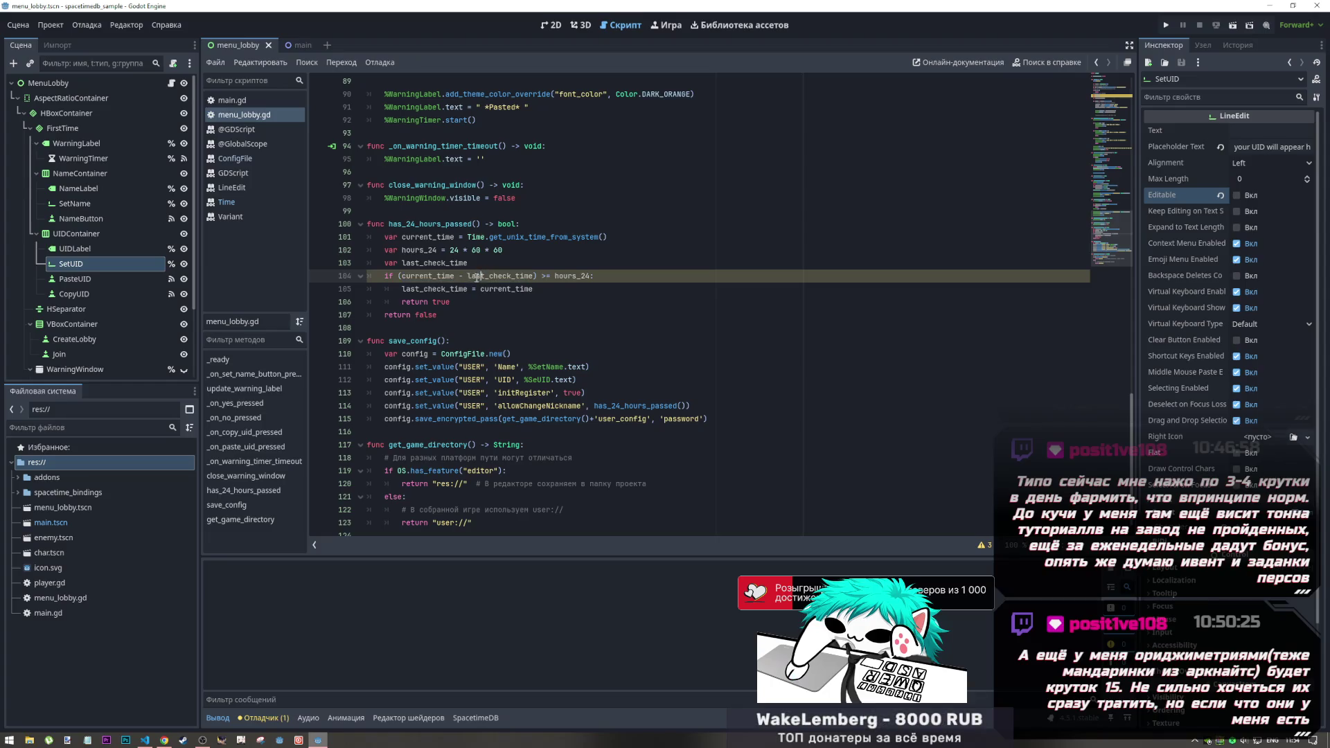
pyautogui.keyDown('shift'); pyautogui.click(509, 268); pyautogui.keyUp('shift')
pyautogui.moveTo(450, 249); pyautogui.dragTo(506, 248)
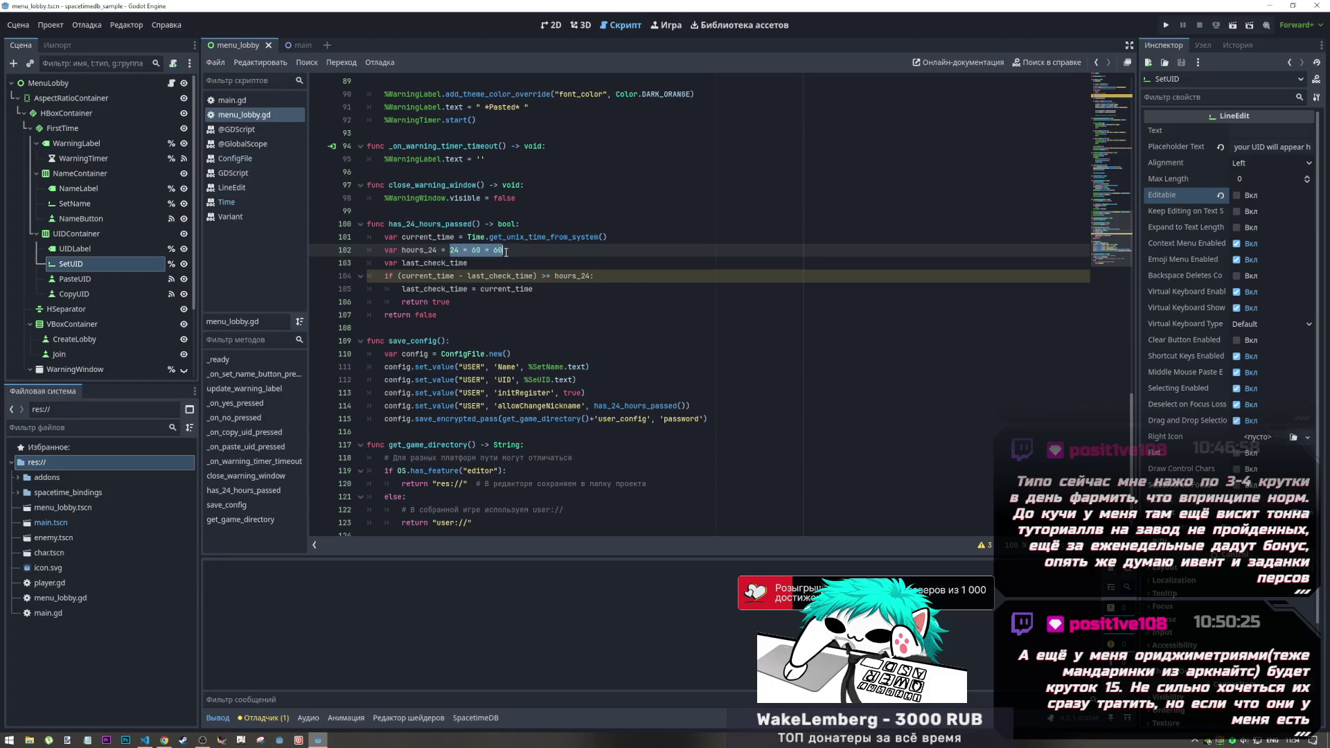
pyautogui.moveTo(401, 276); pyautogui.dragTo(461, 276)
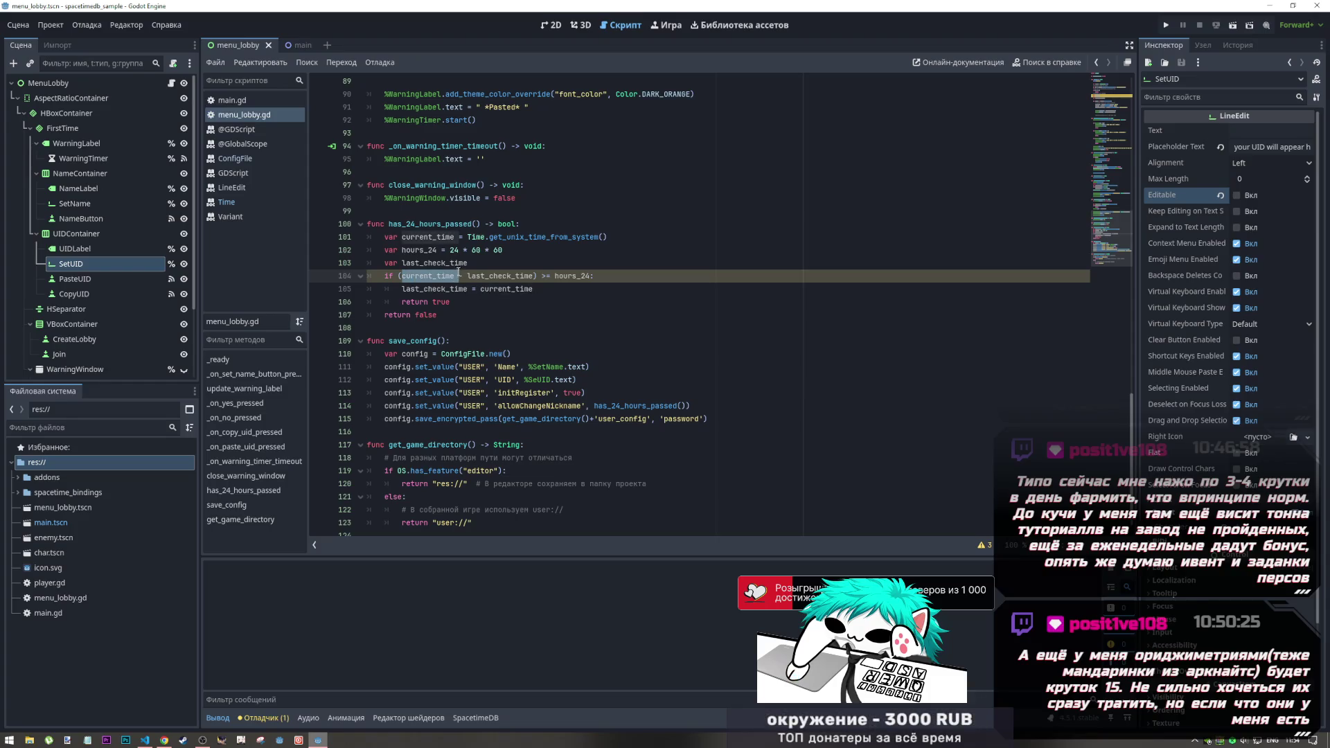
pyautogui.click(492, 236)
pyautogui.keyDown('ctrl'); pyautogui.click(564, 236); pyautogui.keyUp('ctrl')
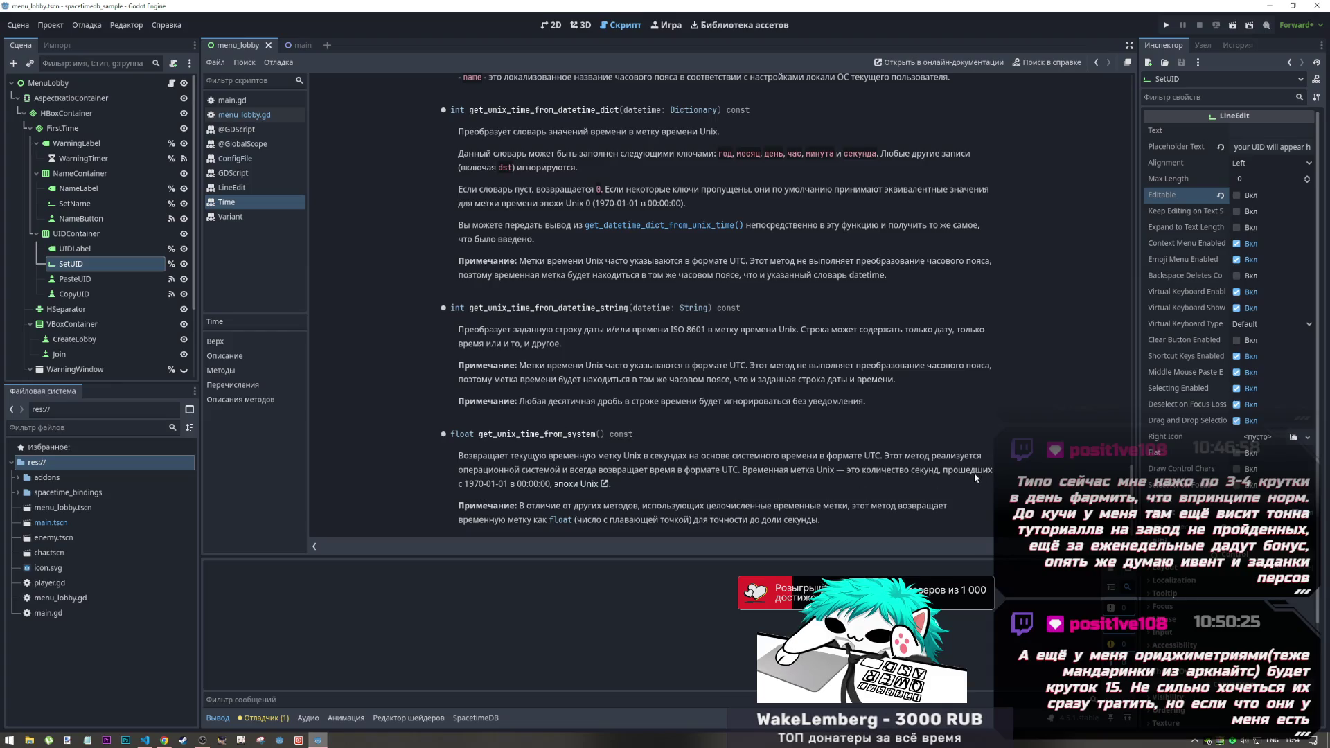
# Step: Open the Wikipedia Unix time article explaining seconds since 1 January 1970 UTC
pyautogui.click(589, 485)
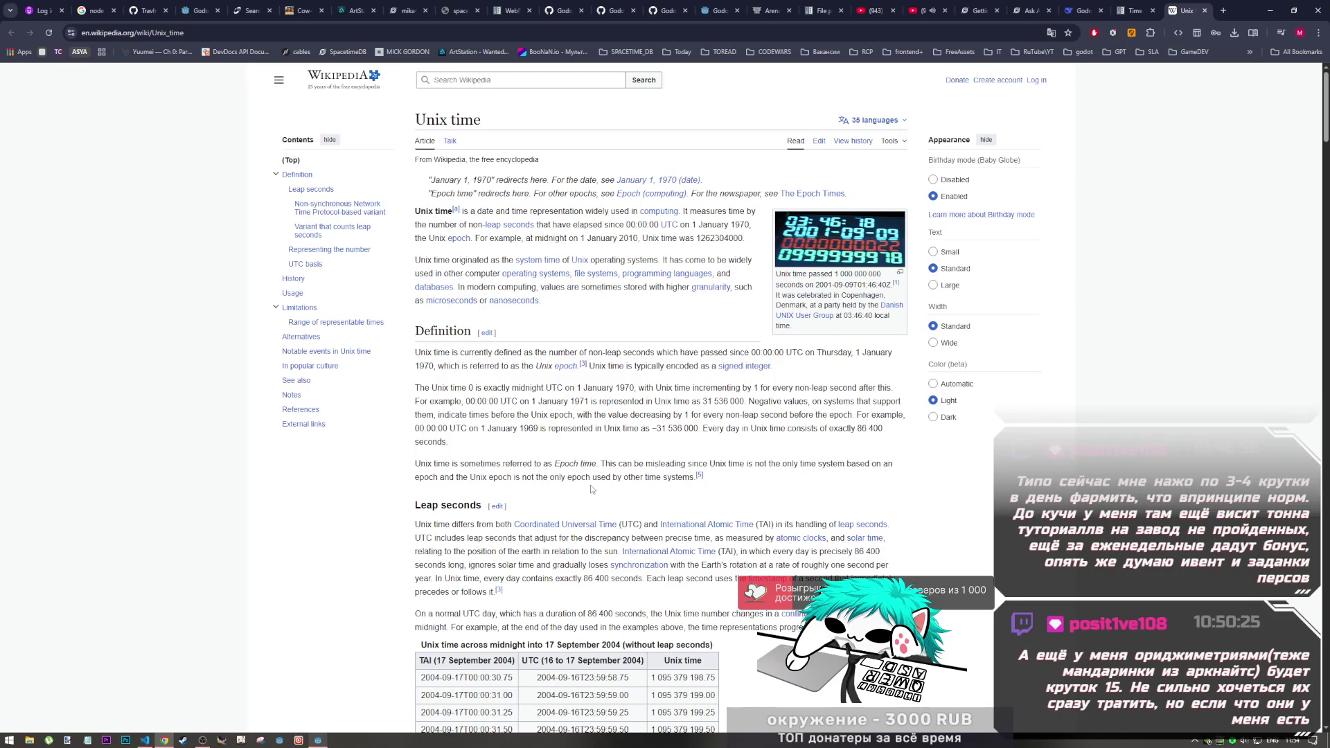
pyautogui.scroll(-6, 591, 489)
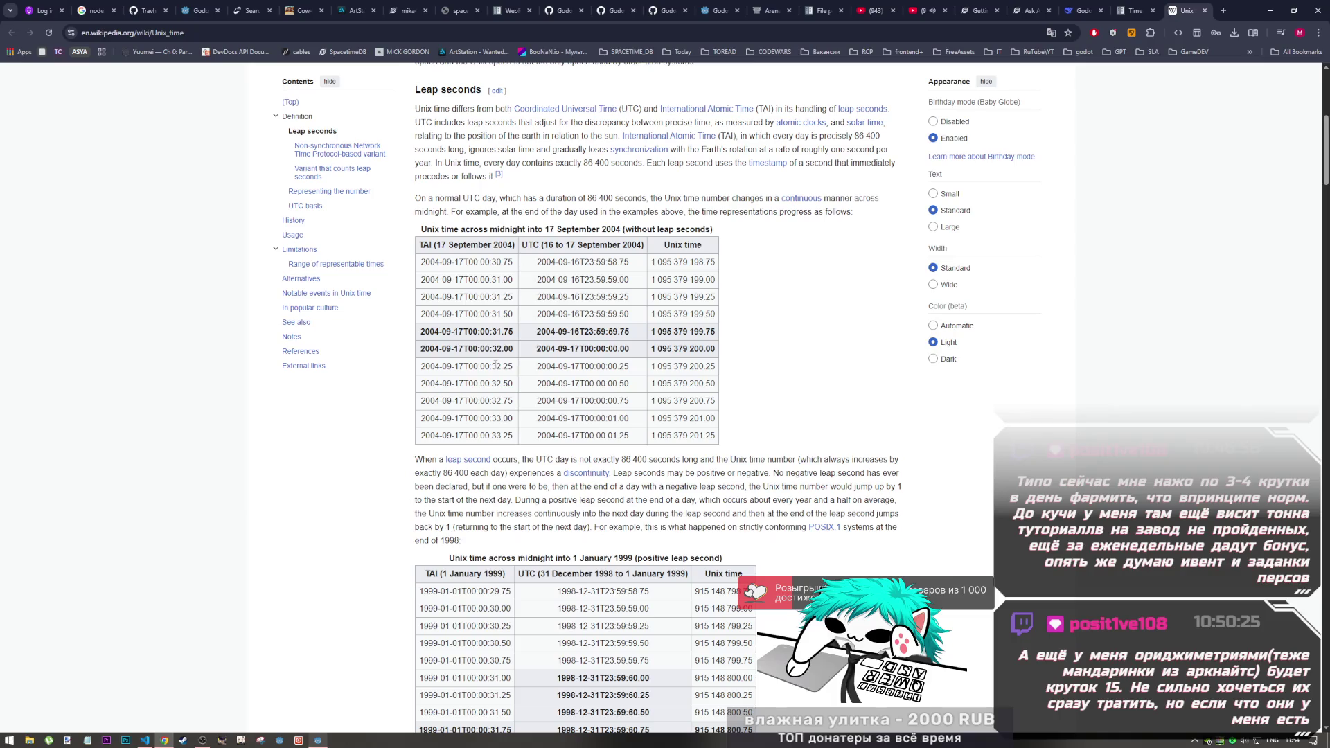
pyautogui.scroll(-2, 496, 371)
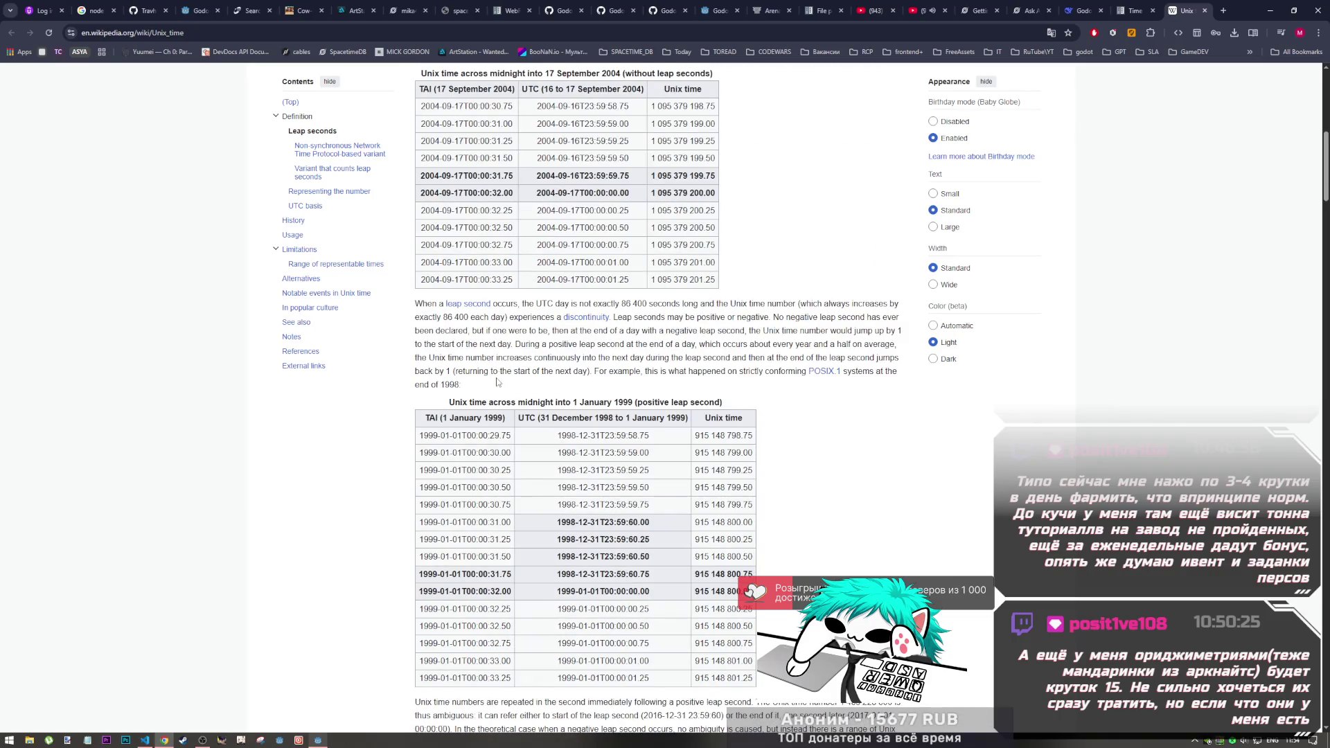
pyautogui.scroll(-7, 495, 388)
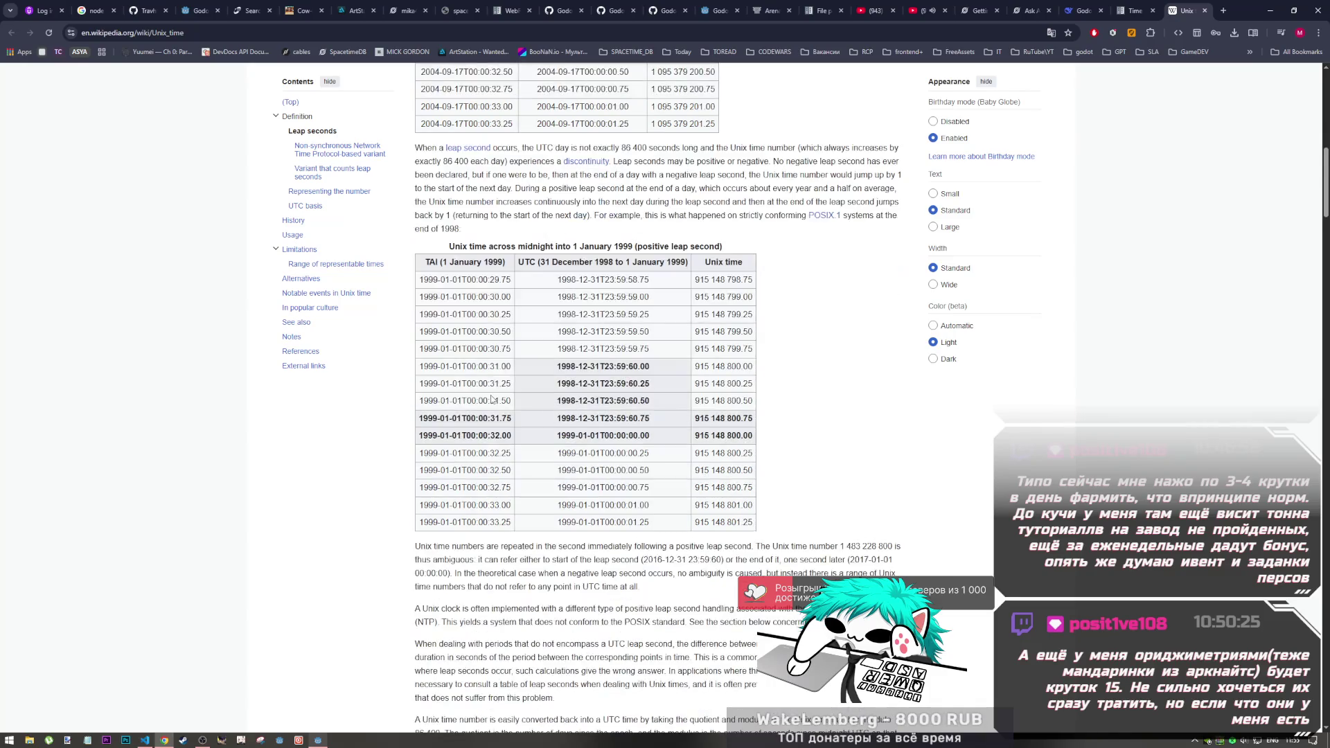
pyautogui.scroll(2, 492, 395)
pyautogui.scroll(-2, 492, 395)
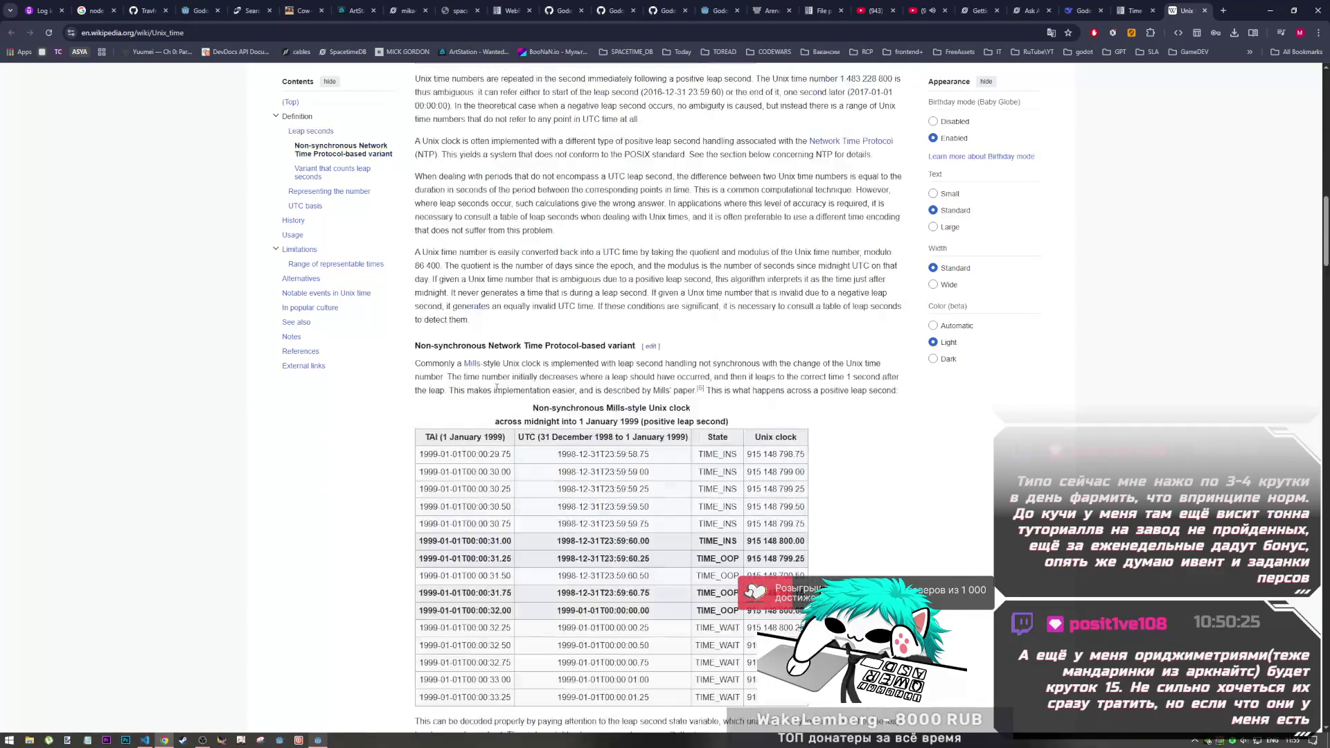
pyautogui.scroll(6, 495, 388)
pyautogui.scroll(-2, 497, 385)
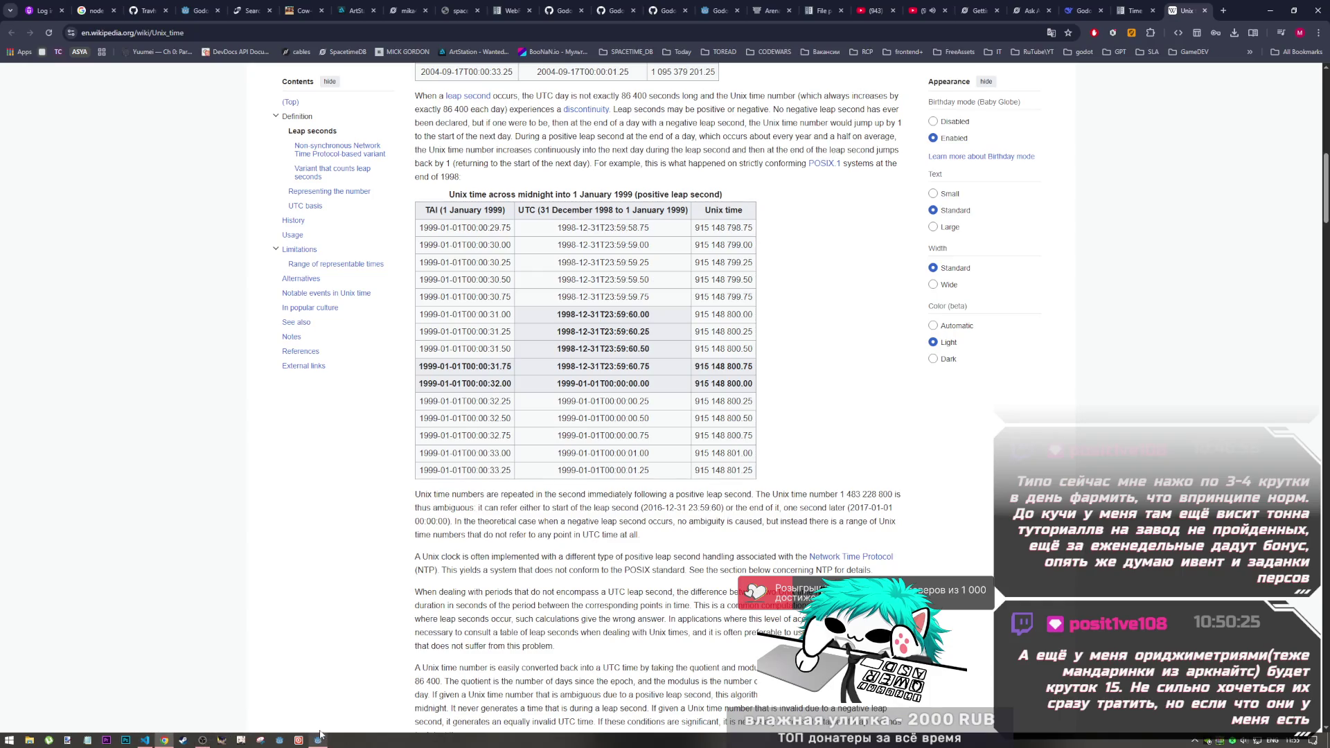
pyautogui.click(145, 740)
pyautogui.click(165, 740)
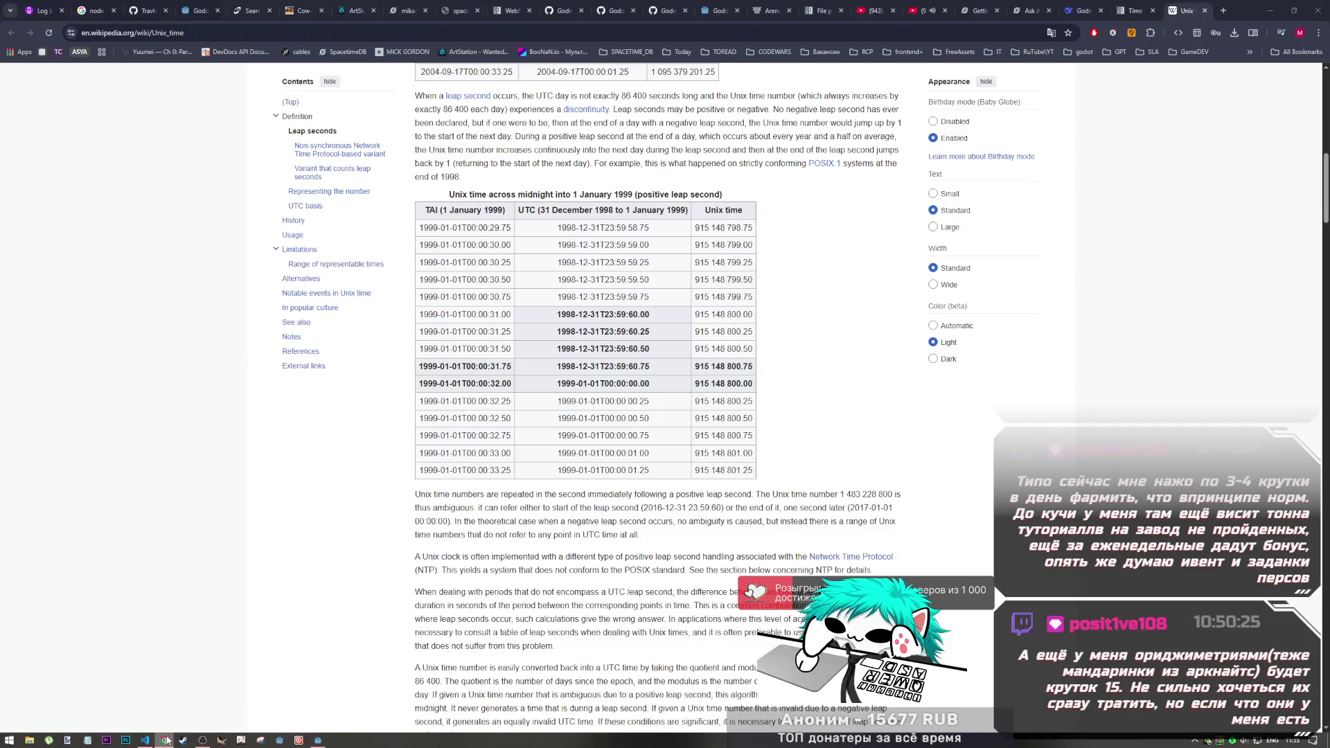
pyautogui.click(317, 740)
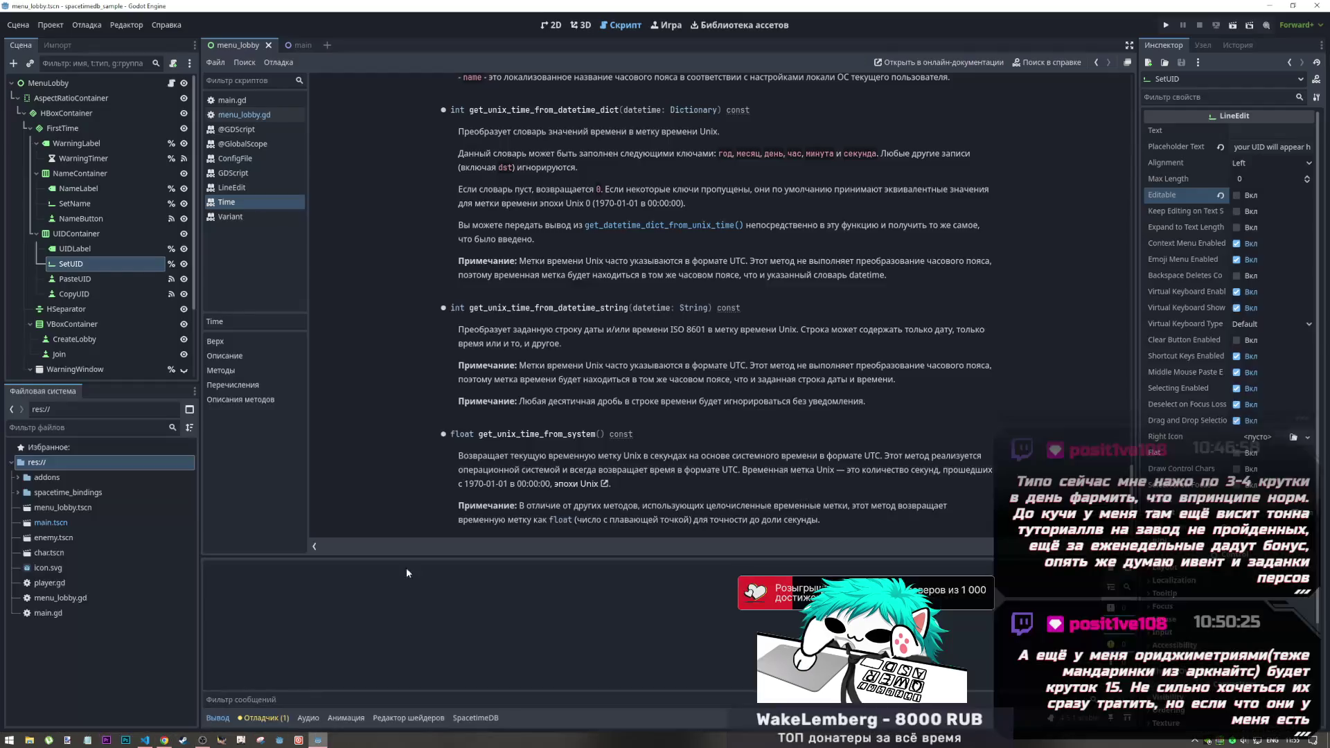
# Step: Change hours_24 to hours_48 = 48 * 60 * 60, update the comparison, and save
pyautogui.click(451, 250)
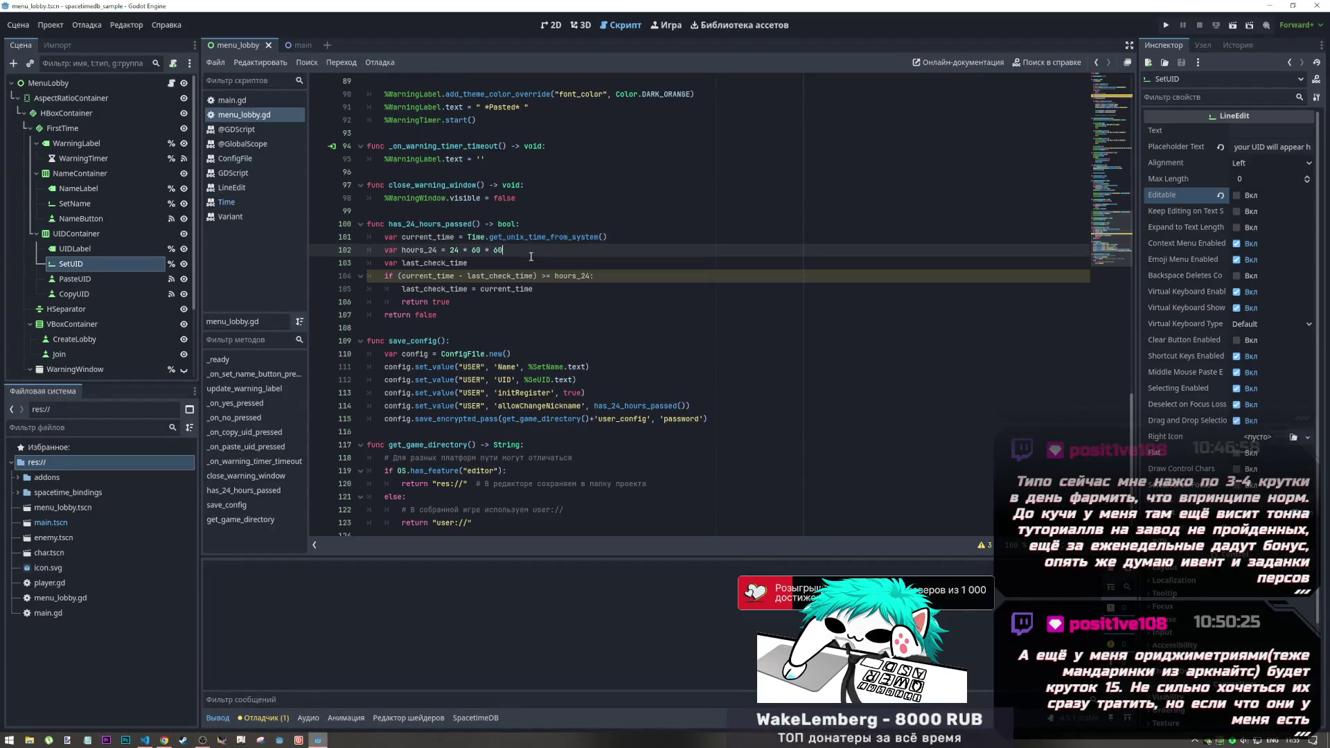
pyautogui.click(554, 276)
pyautogui.moveTo(428, 250); pyautogui.dragTo(438, 250)
pyautogui.write('48')
pyautogui.doubleClick(454, 251)
pyautogui.write('48')
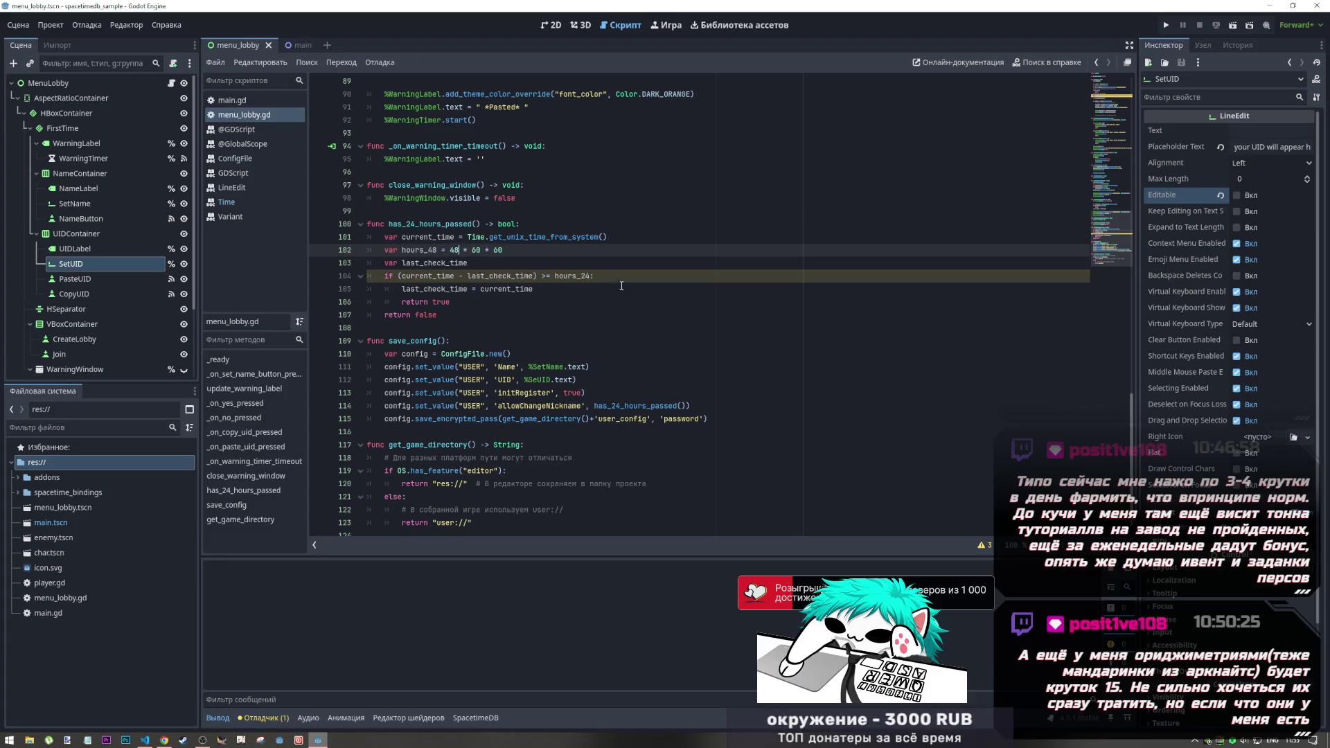
pyautogui.click(590, 276)
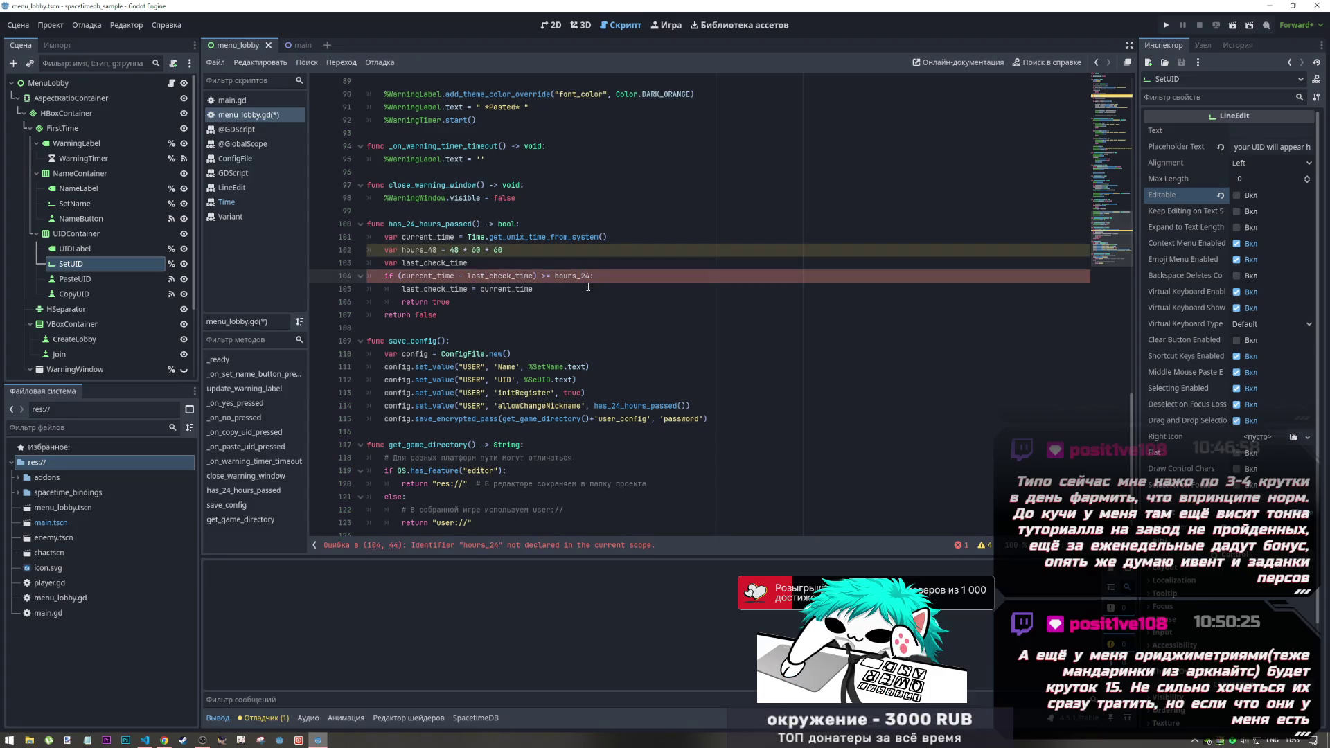
pyautogui.click(435, 250)
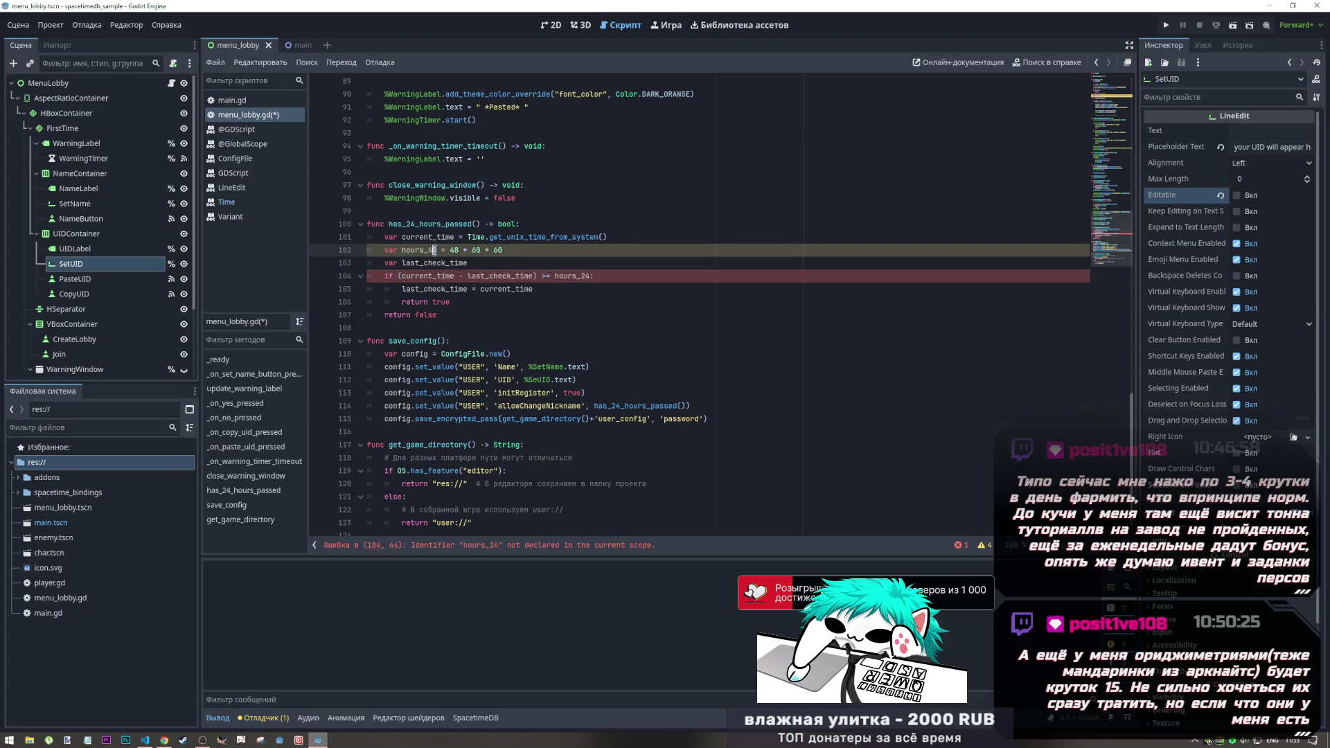
pyautogui.click(590, 276)
pyautogui.press('BackSpace')
pyautogui.press('BackSpace')
pyautogui.write('48')
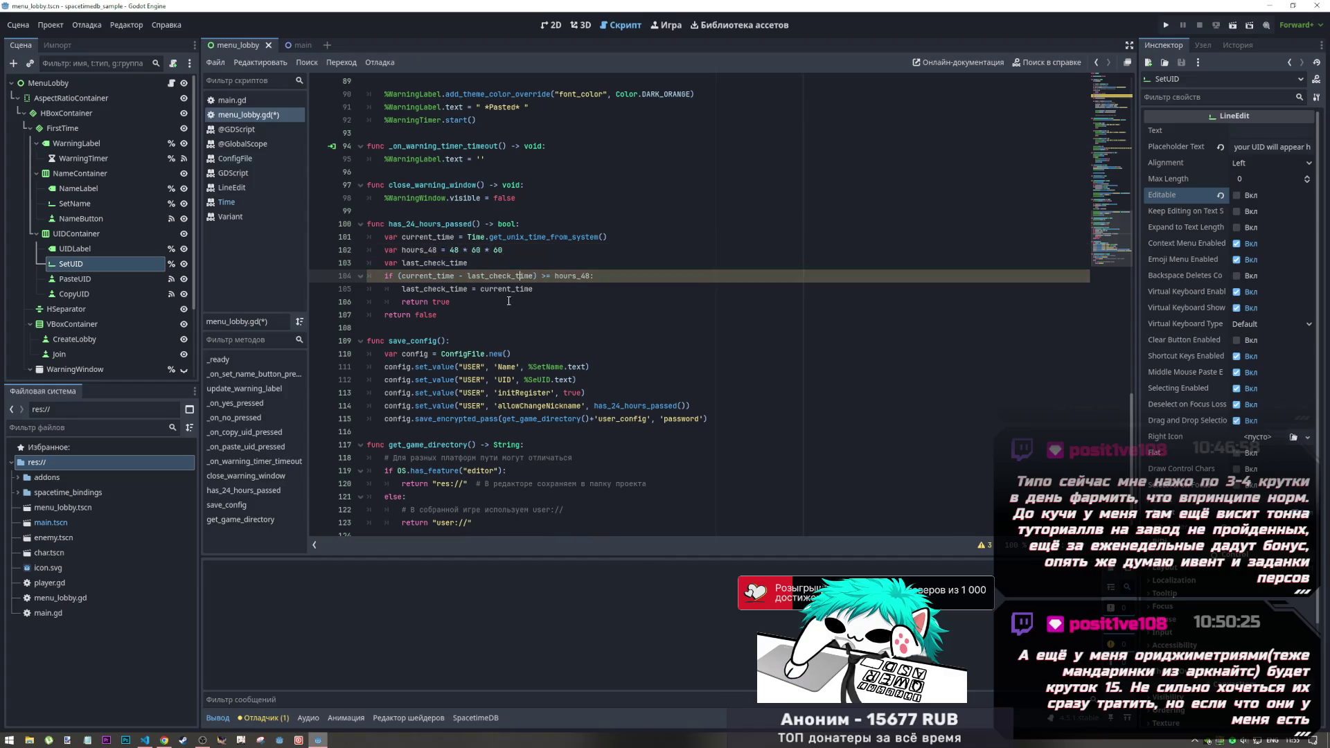
pyautogui.hotkey('ctrl', 's')
# Step: Look over the save_encrypted_pass line, then switch to Visual Studio Code
pyautogui.moveTo(482, 250); pyautogui.dragTo(468, 263)
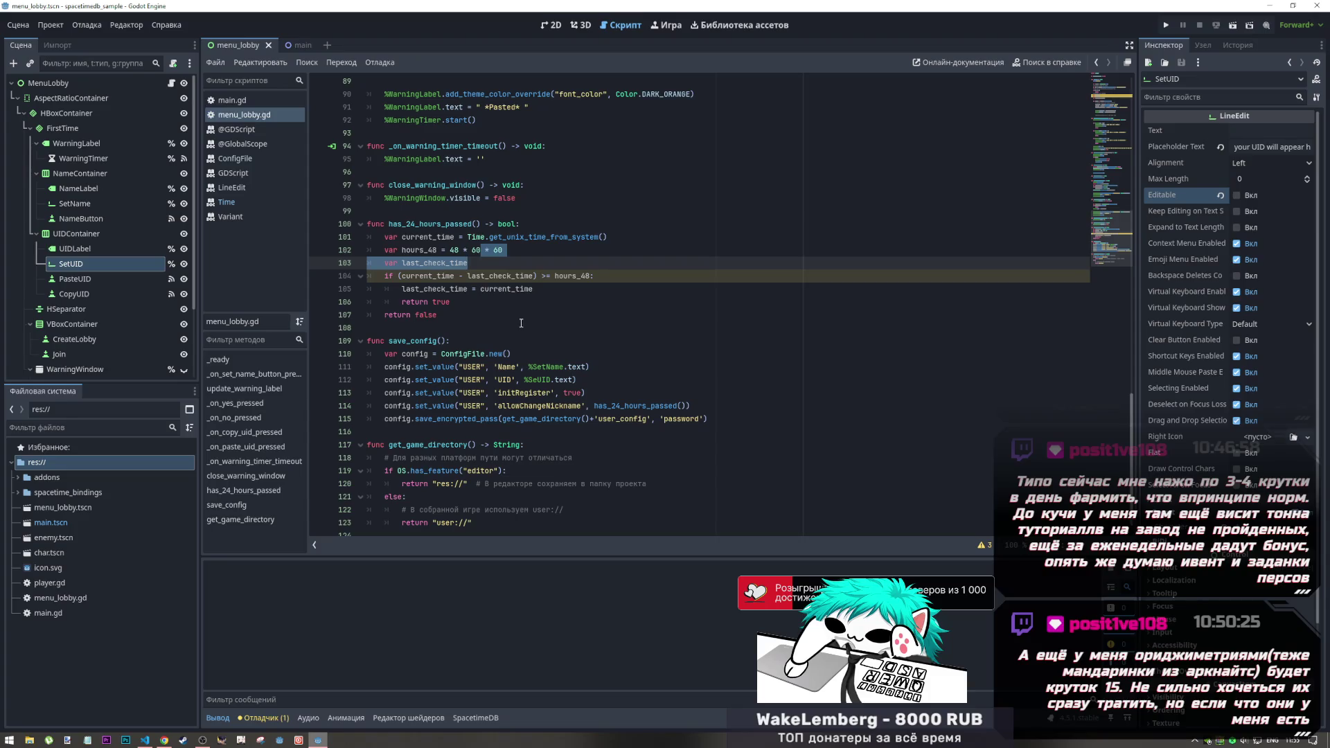
pyautogui.click(476, 418)
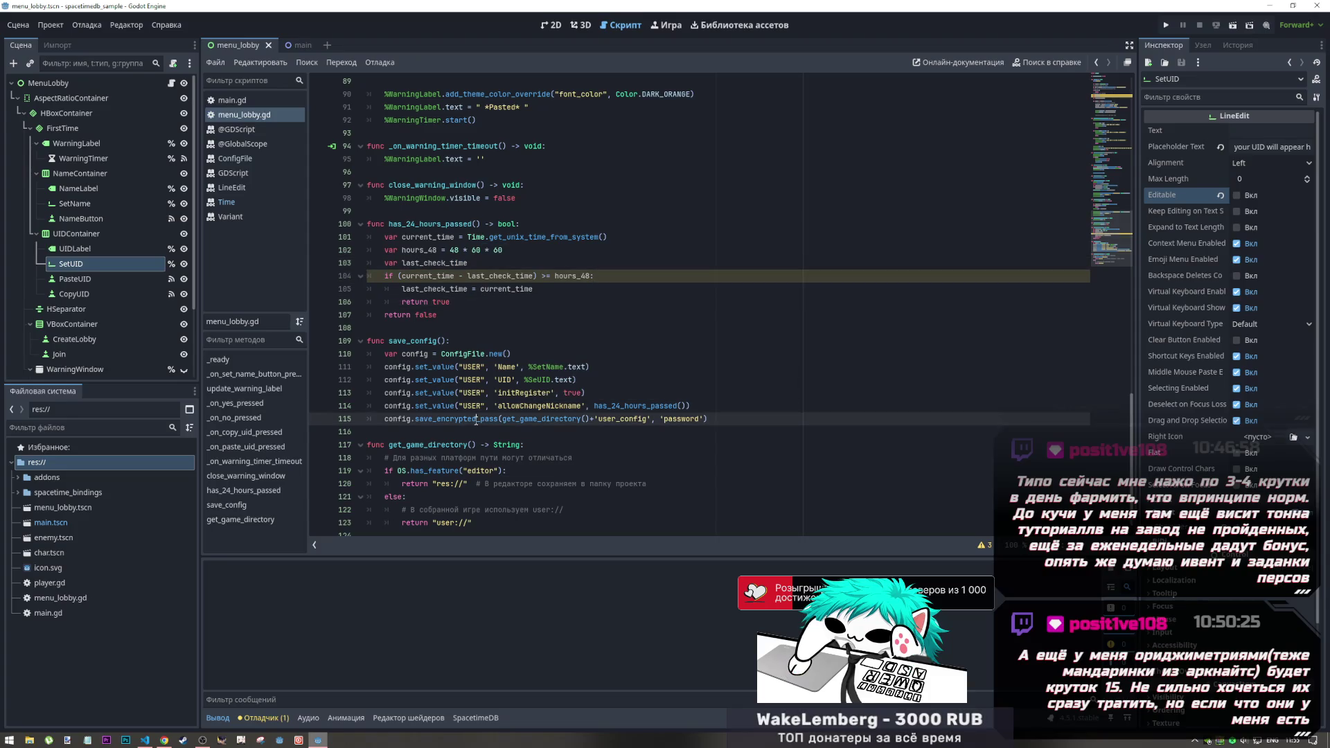
pyautogui.scroll(4, 496, 347)
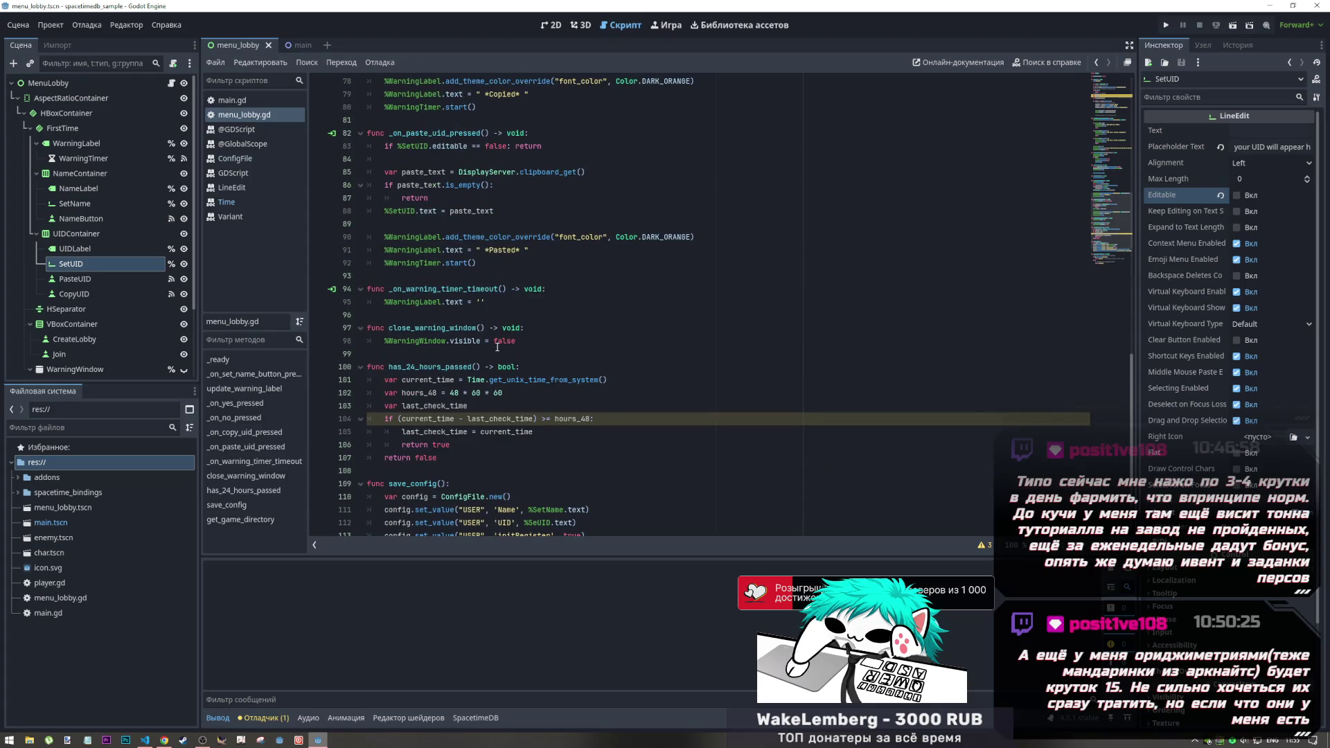
pyautogui.click(145, 740)
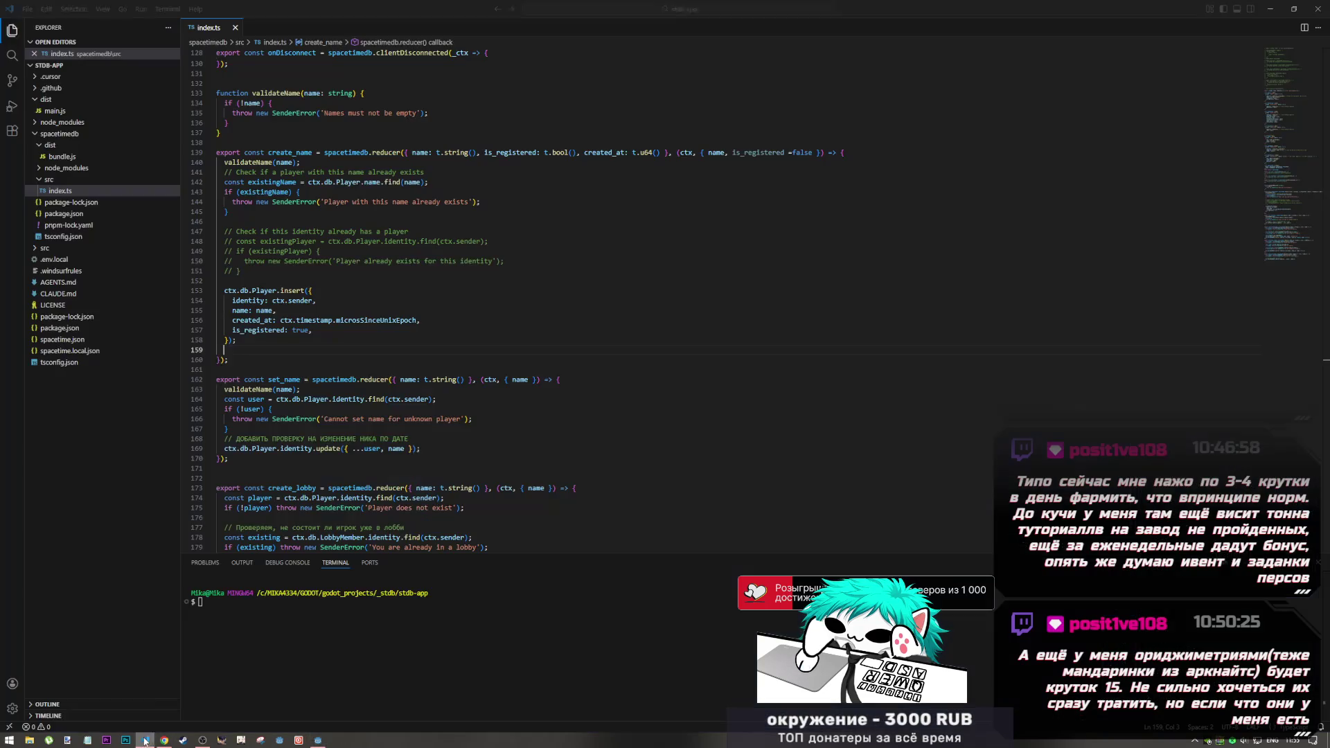
# Step: Make line 168's set_name comment end 'ПО ИСТЕЧЕНИИ 48 ЧАСОВ' and save index.ts
pyautogui.scroll(-5, 355, 358)
pyautogui.scroll(-2, 355, 358)
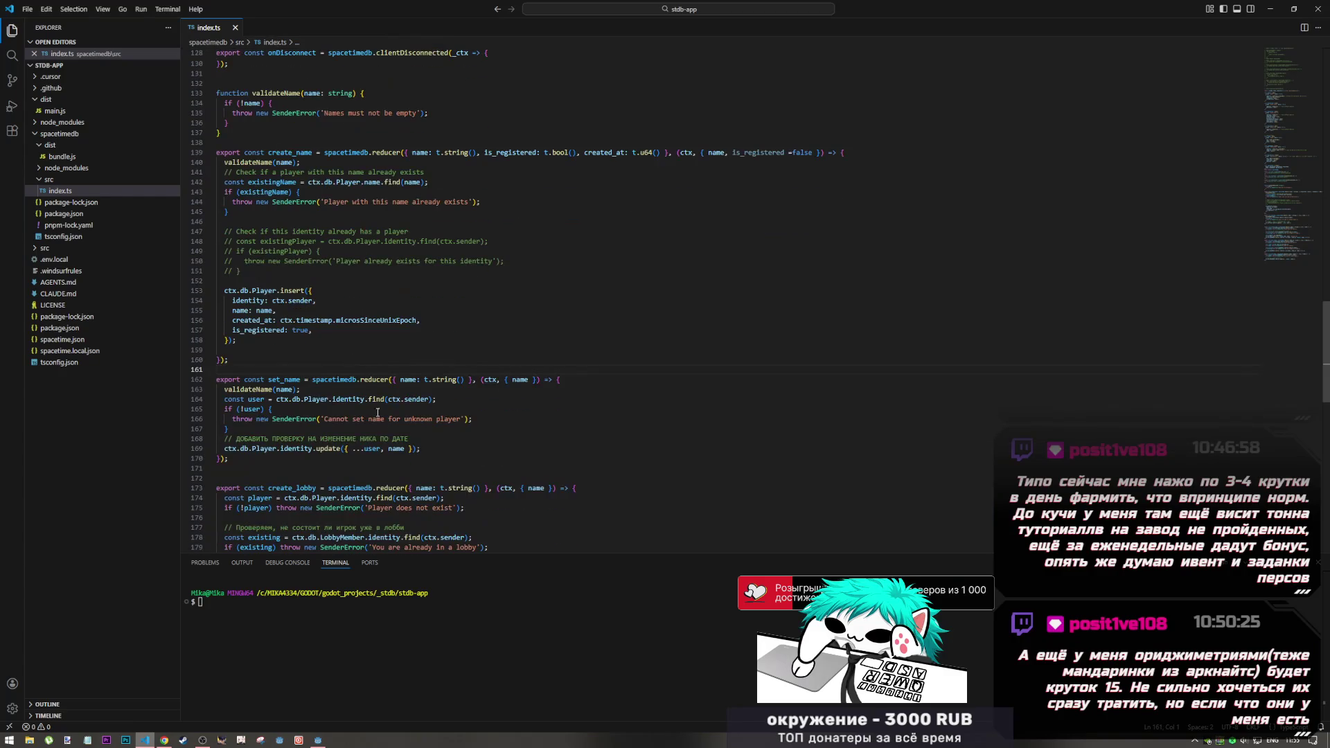
pyautogui.click(447, 443)
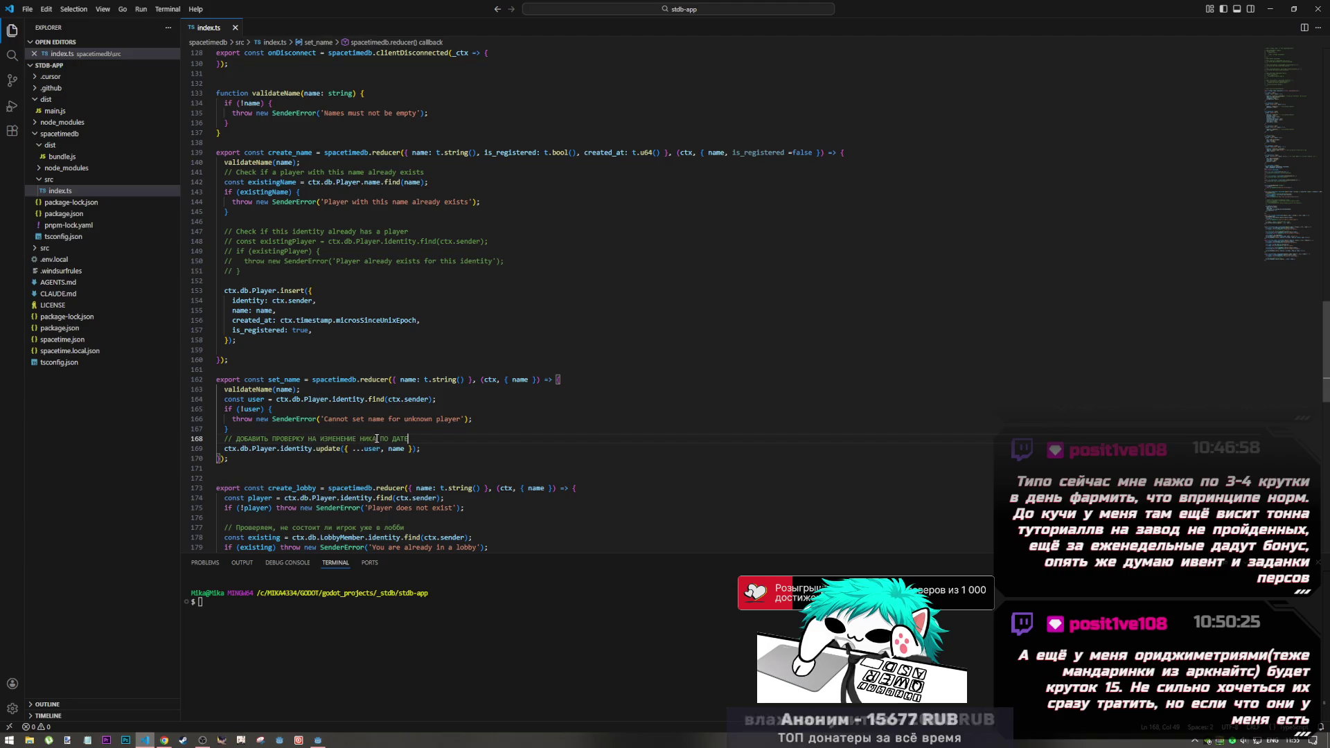
pyautogui.press('BackSpace')
pyautogui.press('BackSpace')
pyautogui.press('BackSpace')
pyautogui.write('ВСЕ')
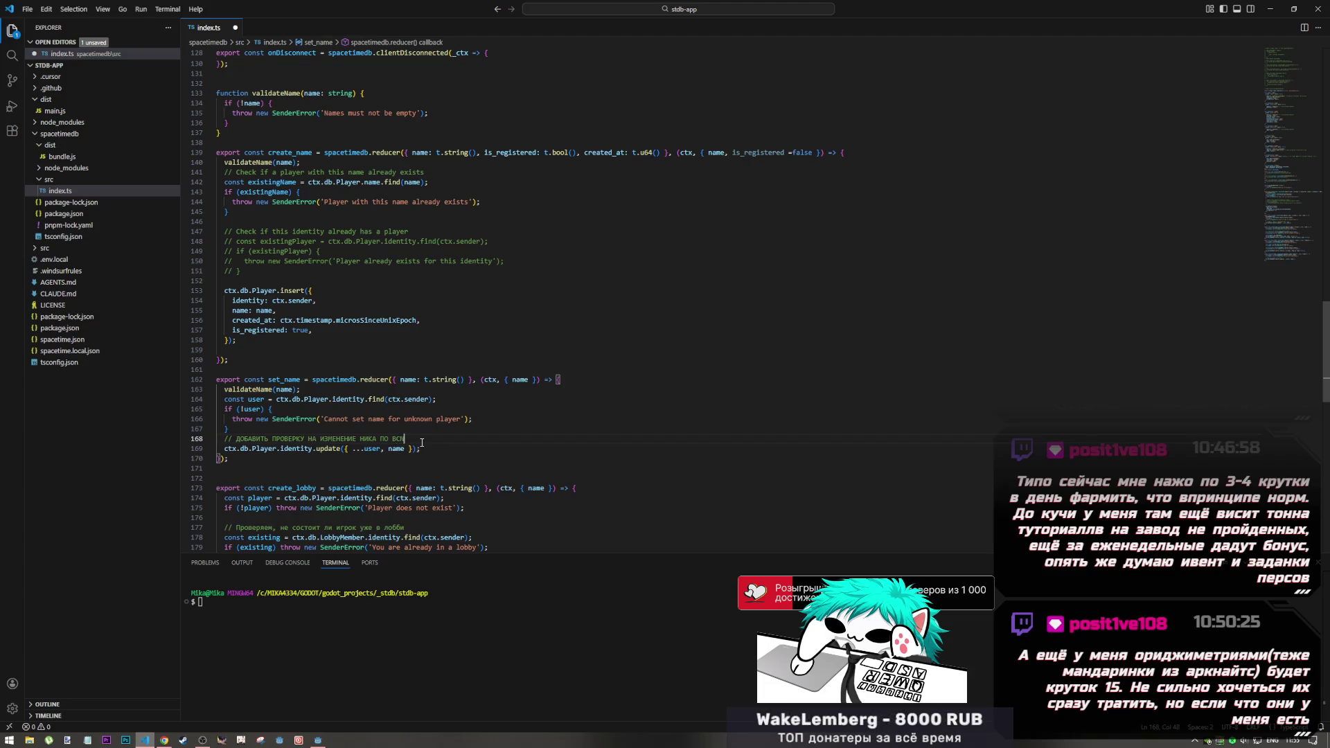
pyautogui.hotkey('alt', 'shift')
pyautogui.write('ИСТ')
pyautogui.write('ЕЧЕН')
pyautogui.write('ИИ 48 ЧАСО')
pyautogui.hotkey('ctrl', 's')
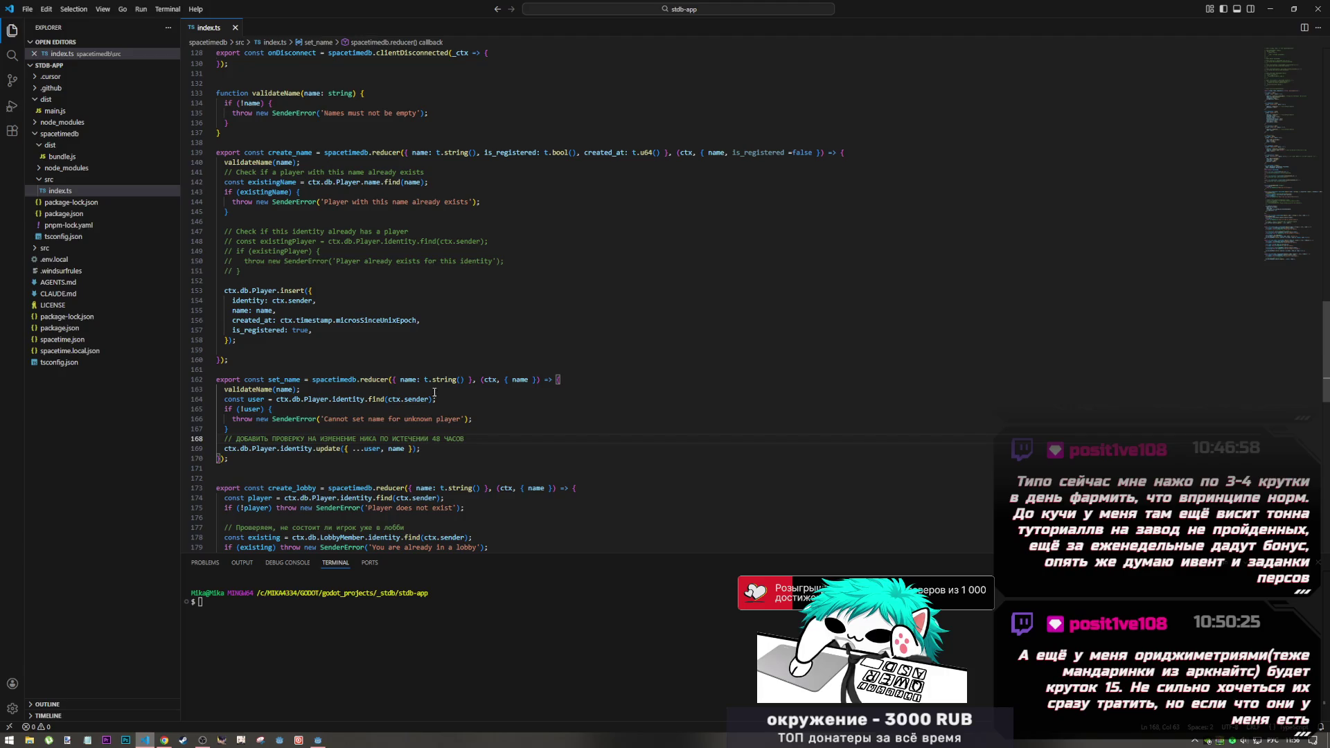
pyautogui.click(318, 740)
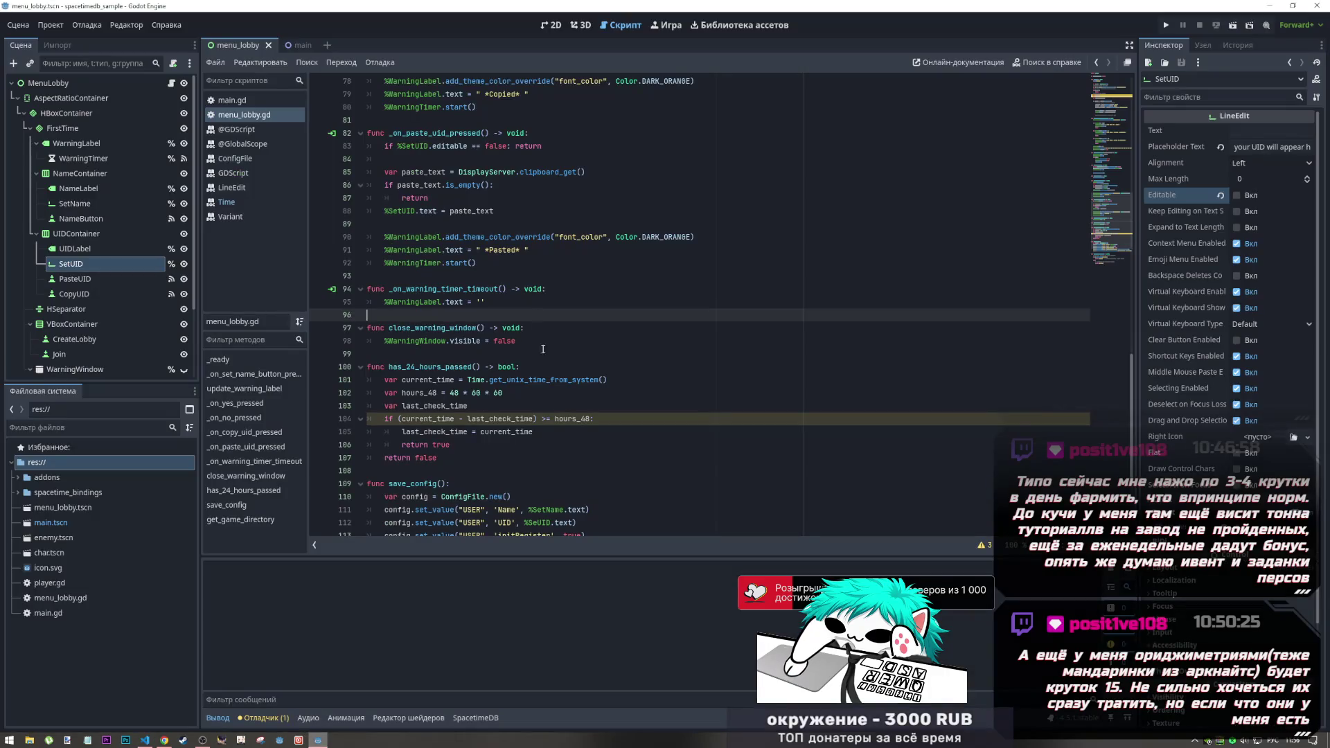
# Step: Show the warnings flagging last_check_time as unassigned, then check allowChangeNickname in save_config
pyautogui.scroll(-1, 459, 395)
pyautogui.click(458, 395)
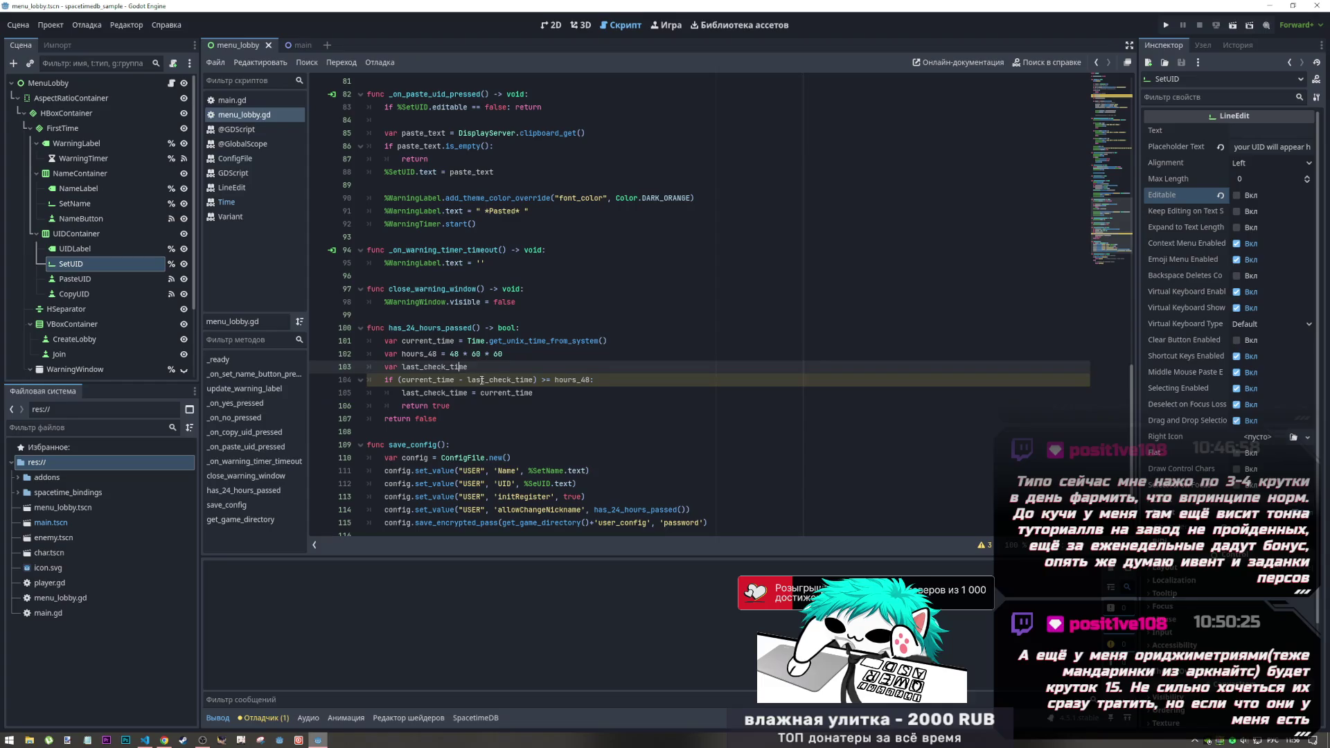
pyautogui.click(503, 380)
pyautogui.moveTo(504, 381)
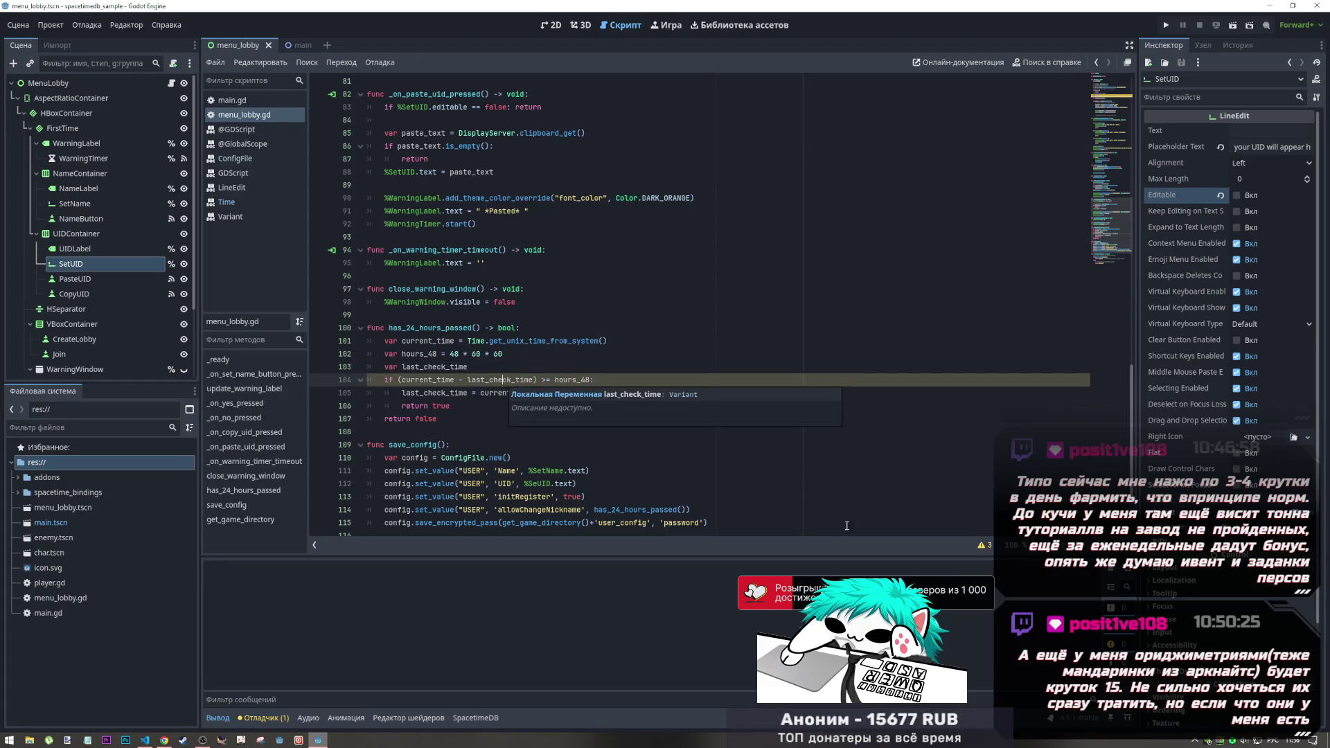
pyautogui.click(977, 545)
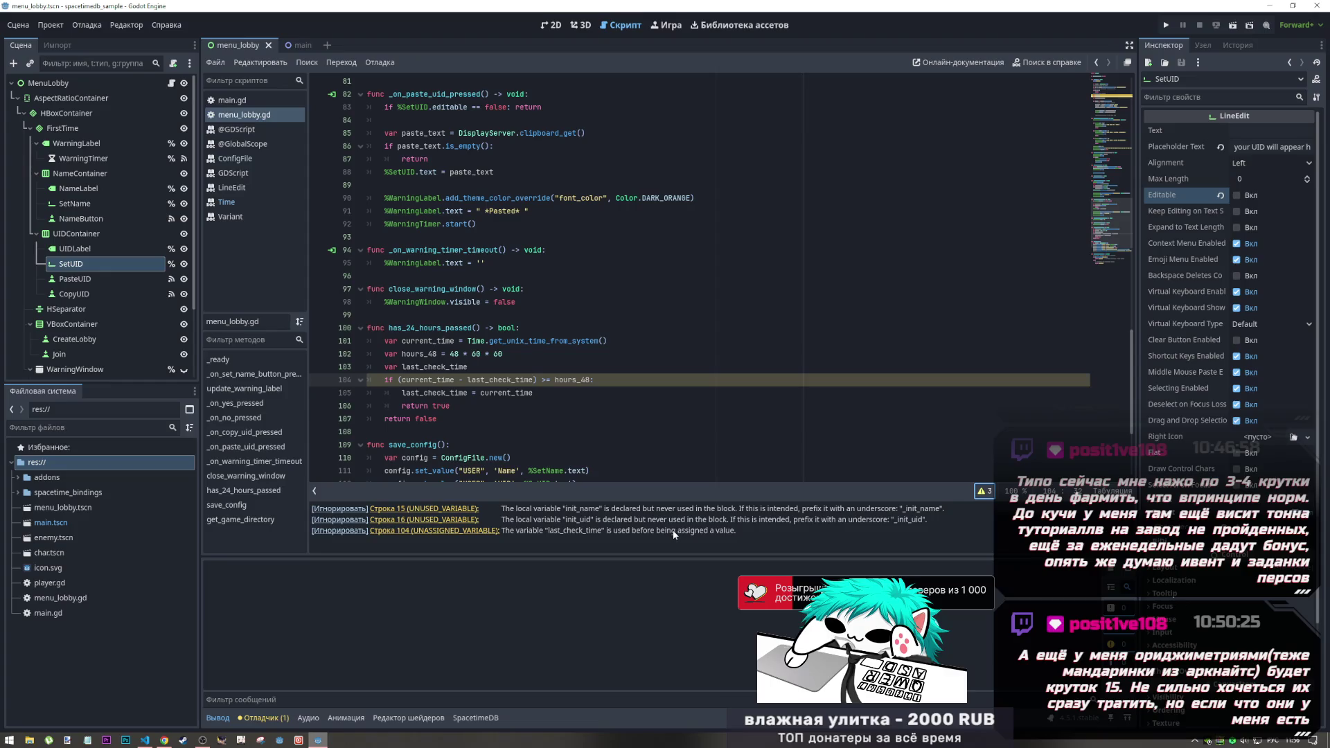
pyautogui.click(498, 366)
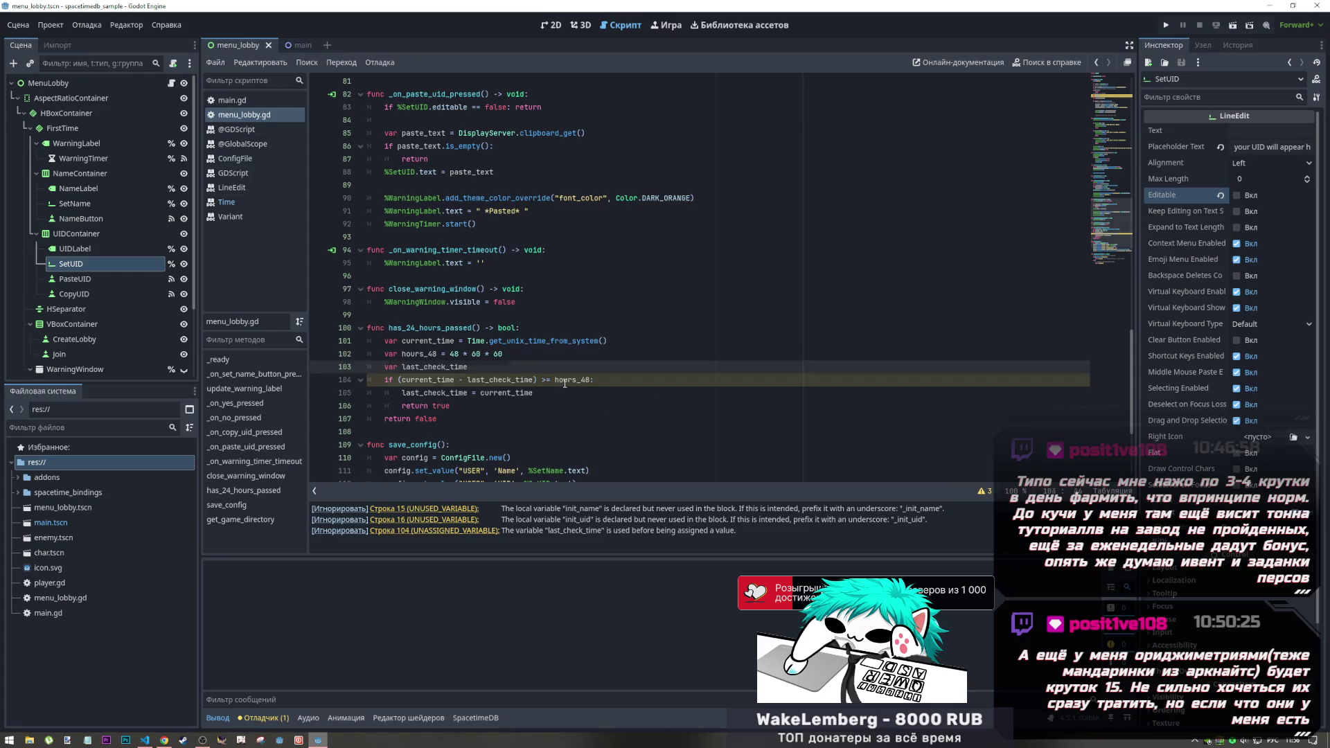
pyautogui.scroll(-3, 565, 383)
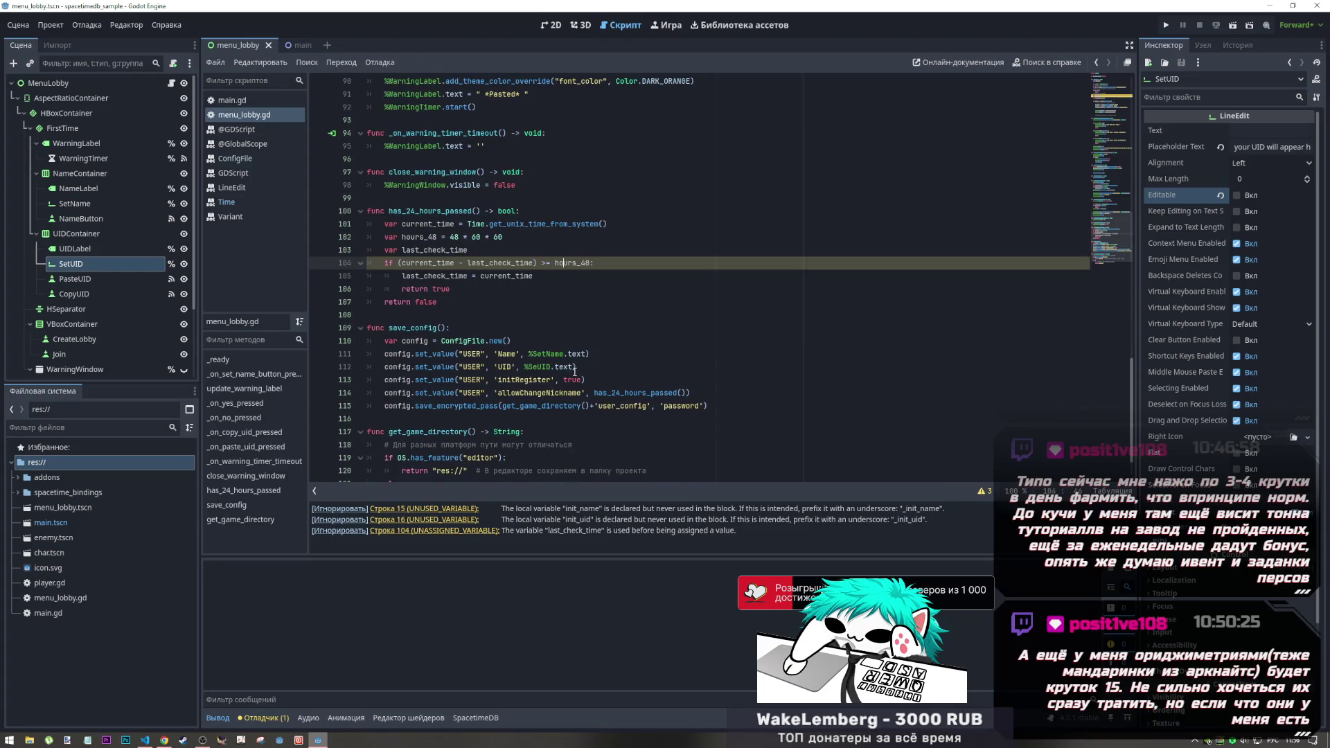
pyautogui.doubleClick(556, 389)
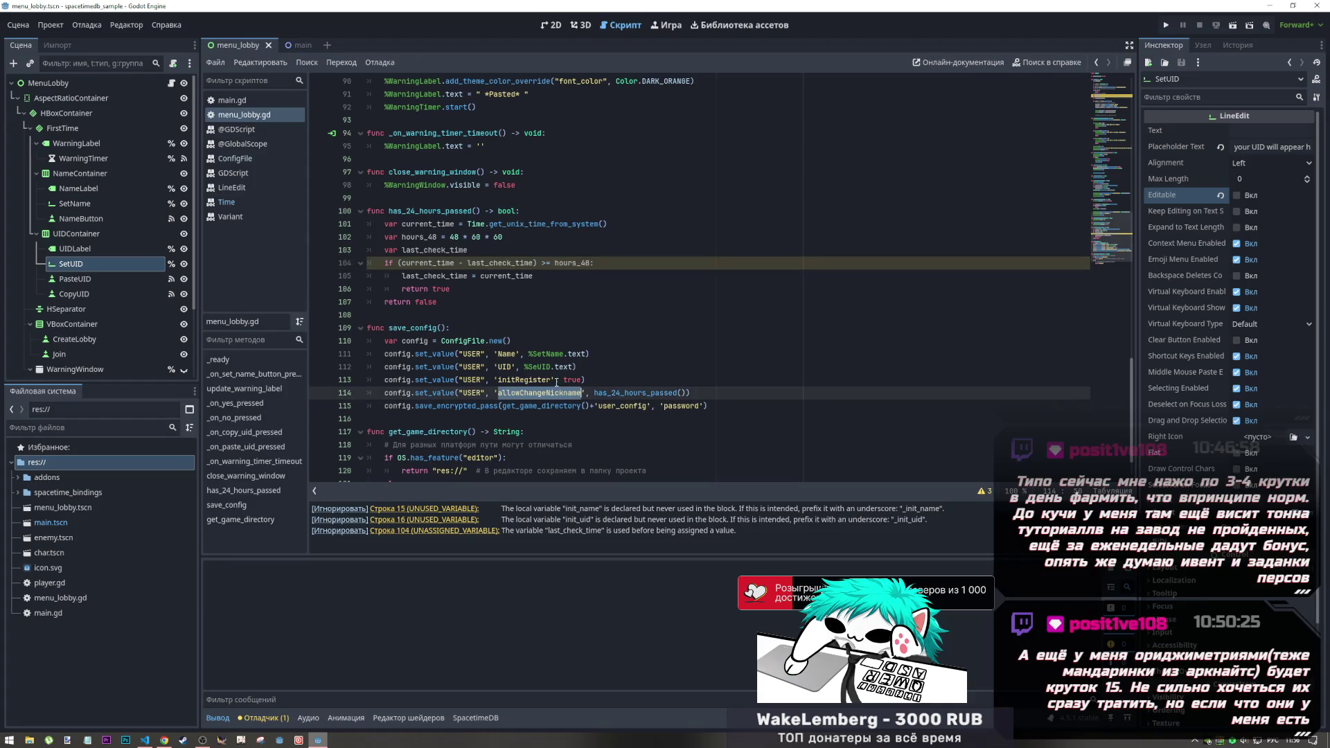
pyautogui.scroll(20, 556, 382)
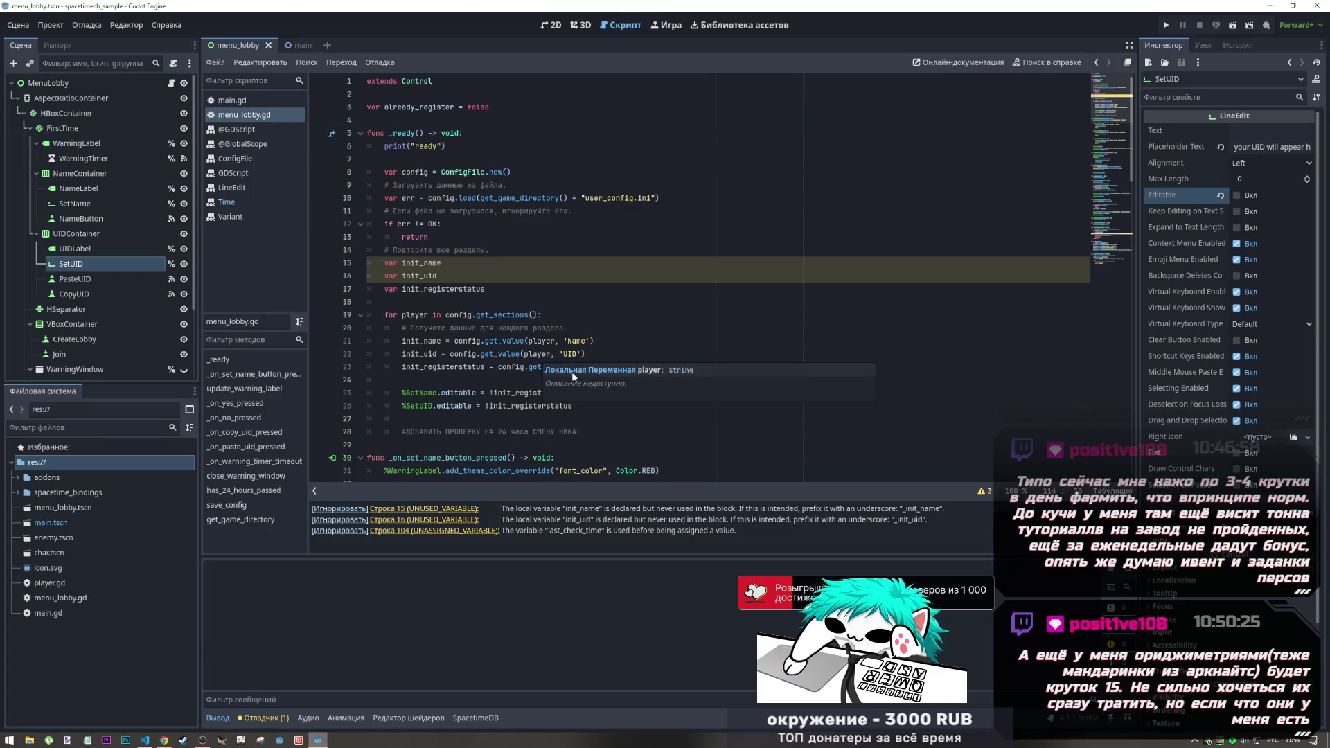
# Step: Start a new line 24 in _ready beginning with allowChangeNickname
pyautogui.click(589, 328)
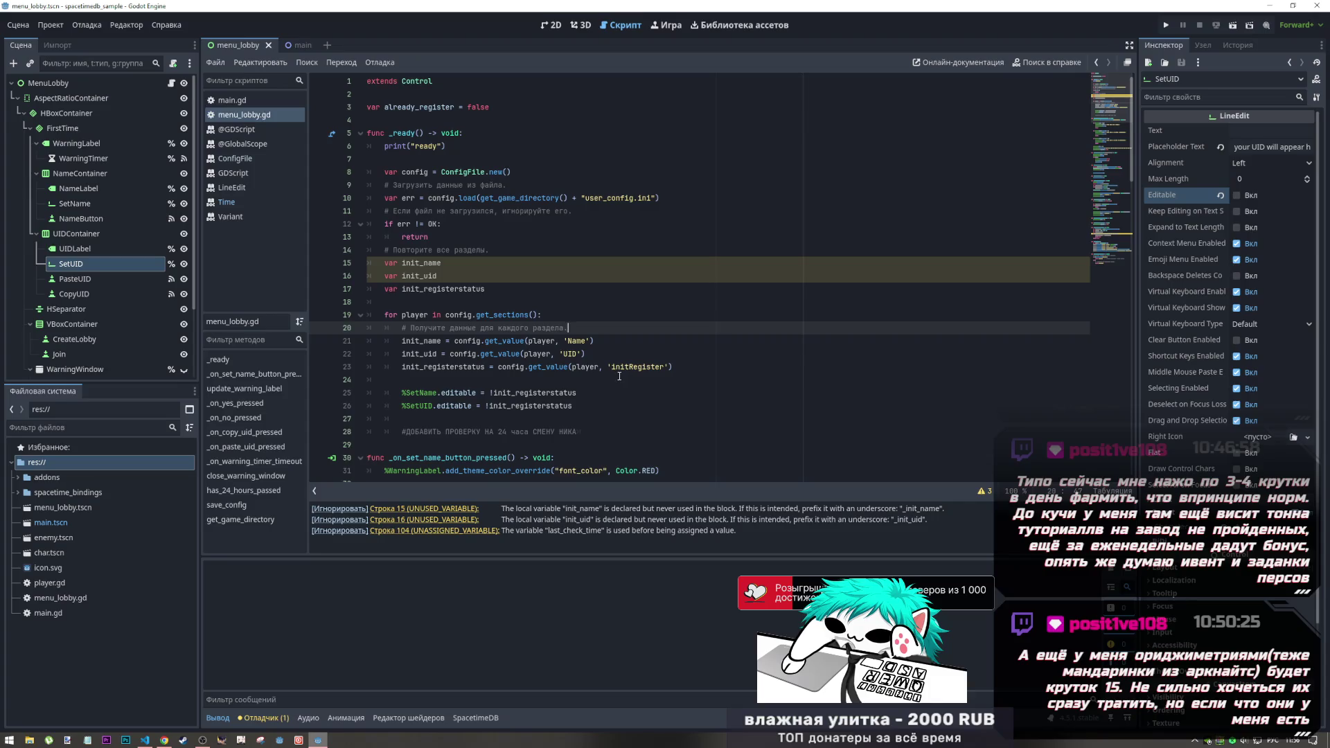
pyautogui.scroll(-5, 616, 379)
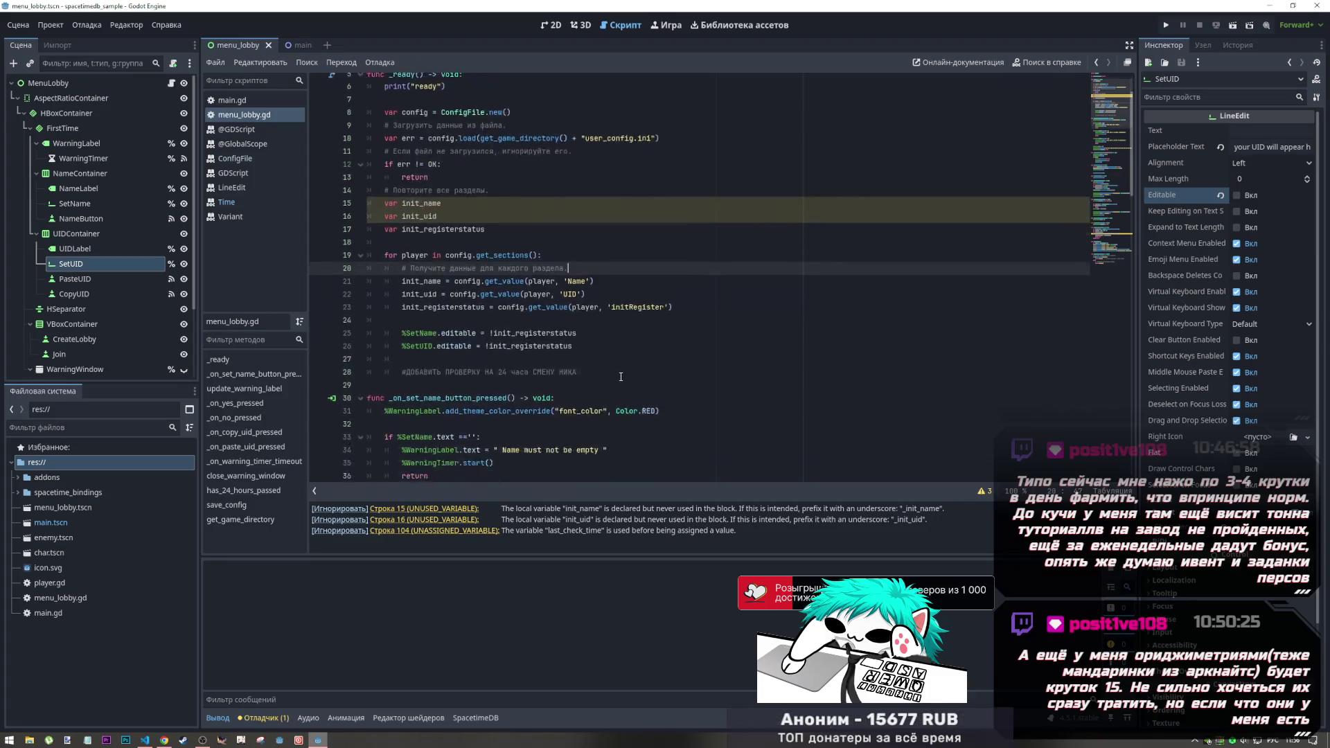
pyautogui.scroll(4, 634, 367)
pyautogui.click(705, 327)
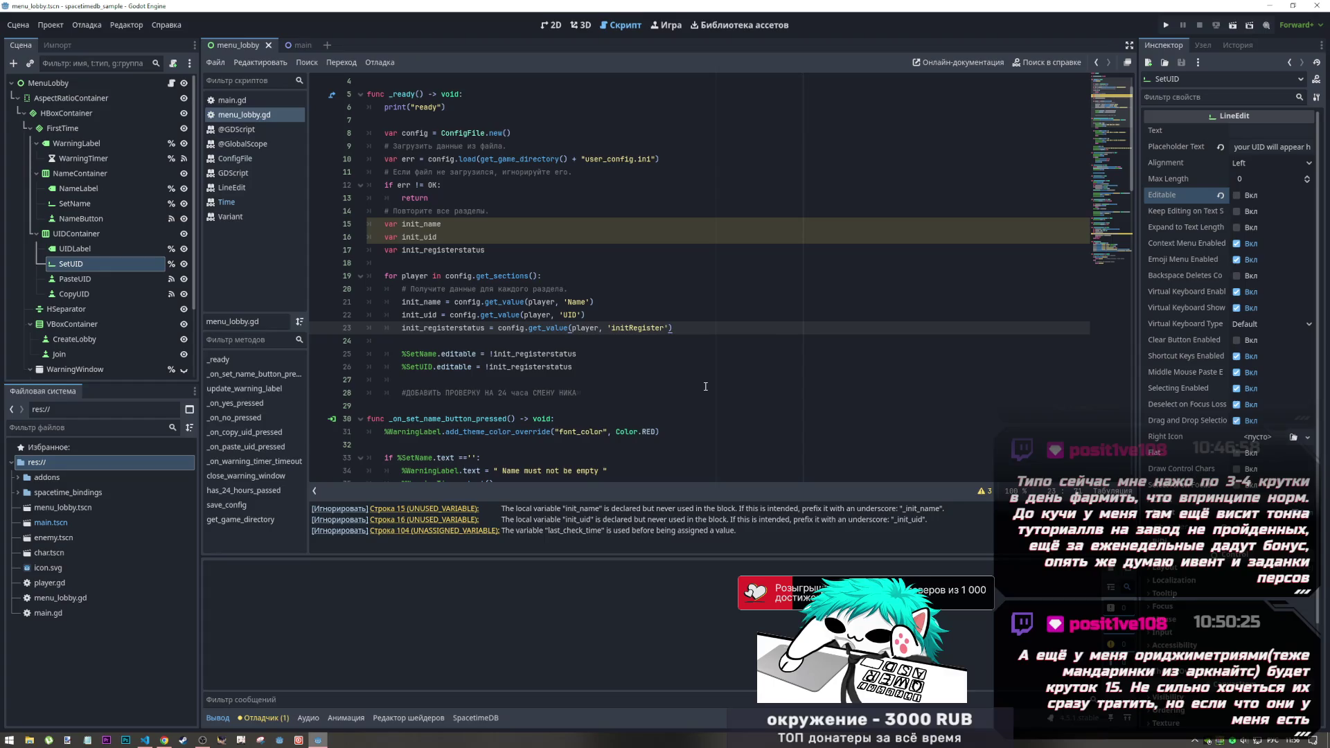
pyautogui.press('Return')
pyautogui.write('allowChangeNickname')
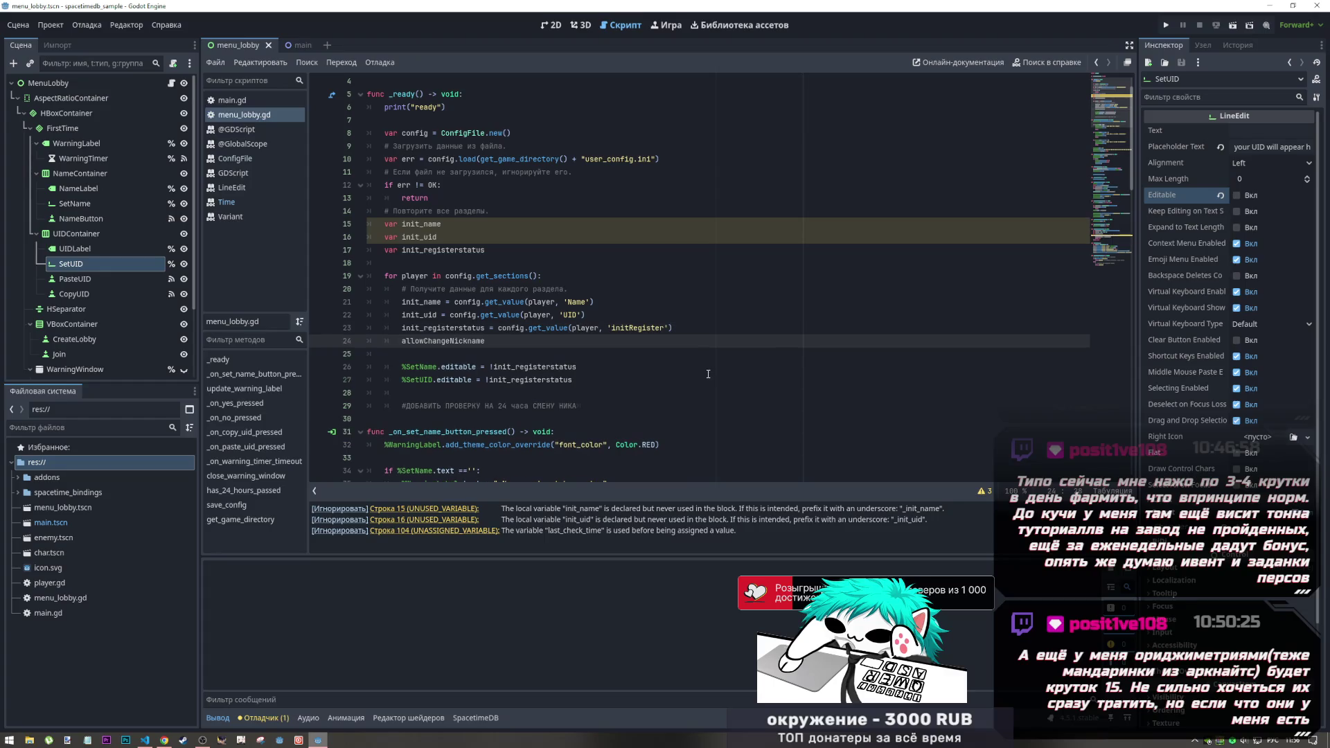
pyautogui.moveTo(529, 342); pyautogui.dragTo(402, 342)
pyautogui.write('a')
pyautogui.hotkey('ctrl', 'z')
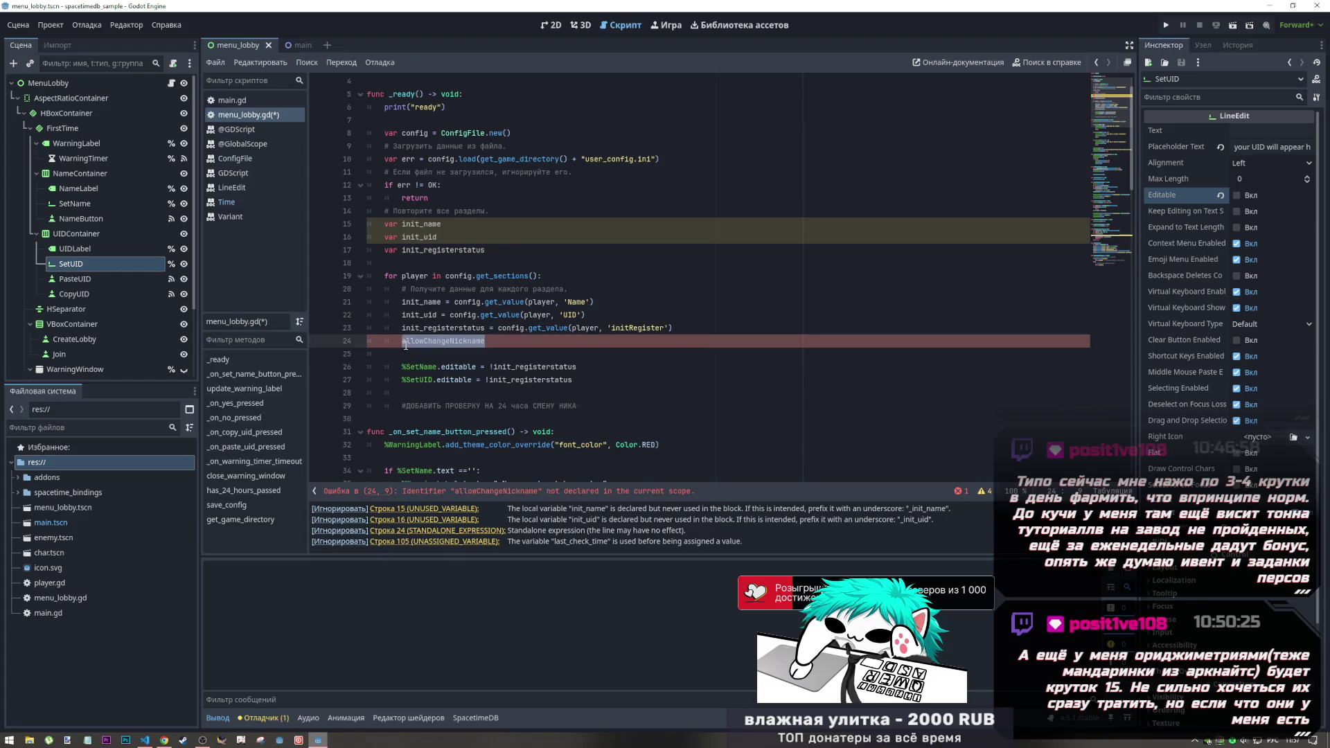
pyautogui.write("'")
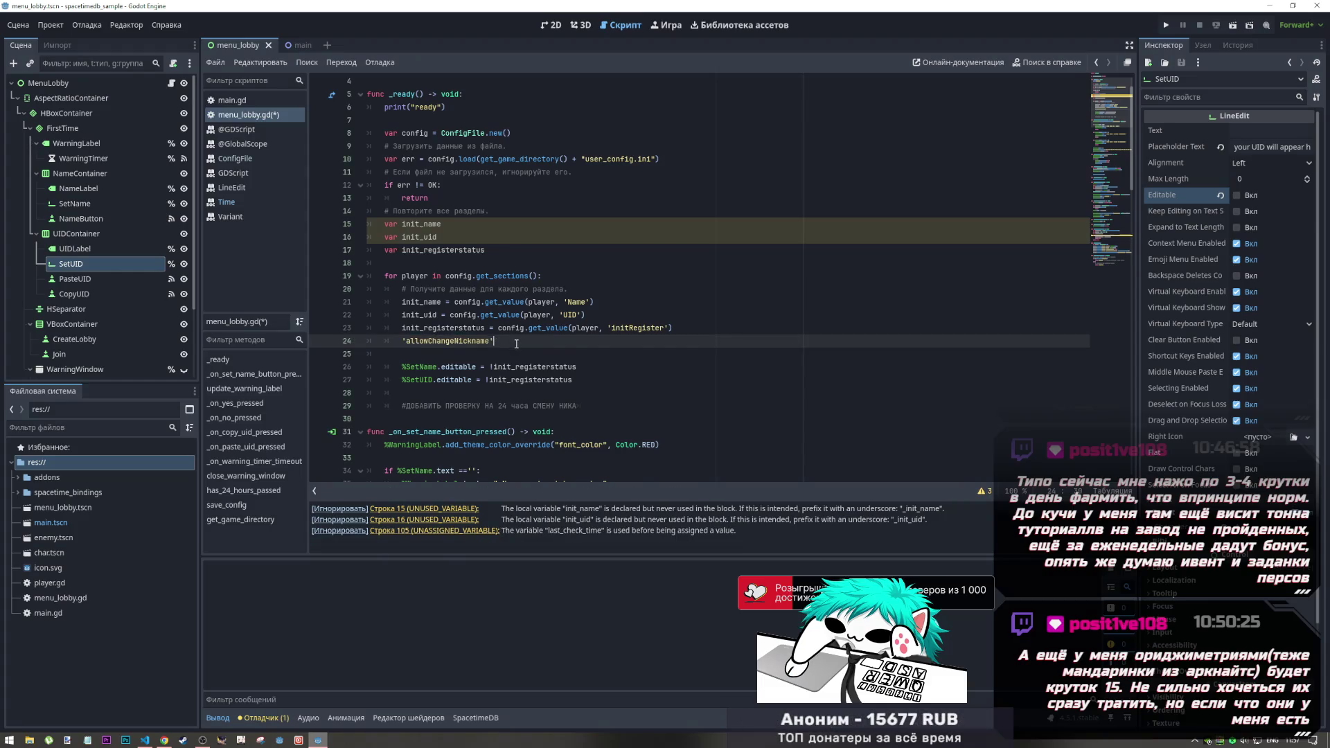
# Step: Make line 24 read allowChangeNickname = config.get_value(player, 'allowChangeNickname')
pyautogui.moveTo(603, 328); pyautogui.dragTo(400, 332)
pyautogui.hotkey('ctrl', 'c')
pyautogui.click(402, 341)
pyautogui.hotkey('ctrl', 'v')
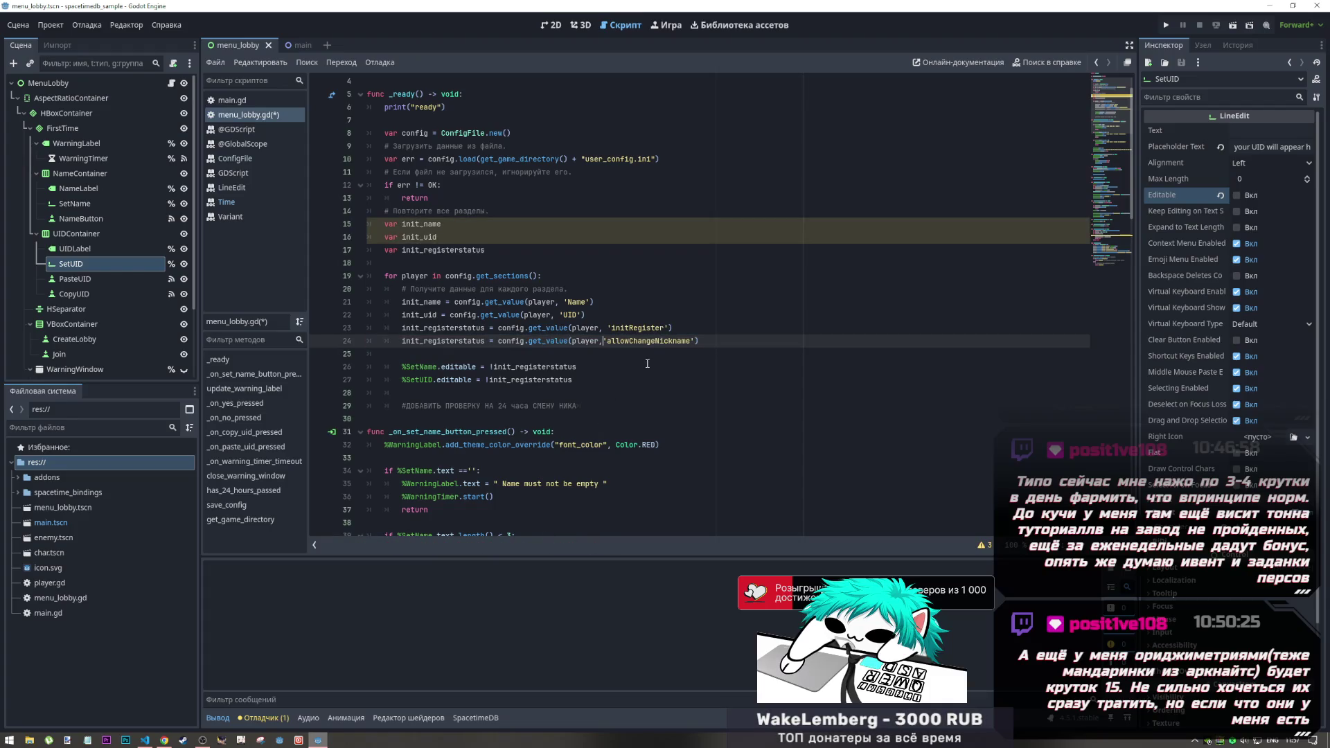
pyautogui.moveTo(485, 340); pyautogui.dragTo(424, 341)
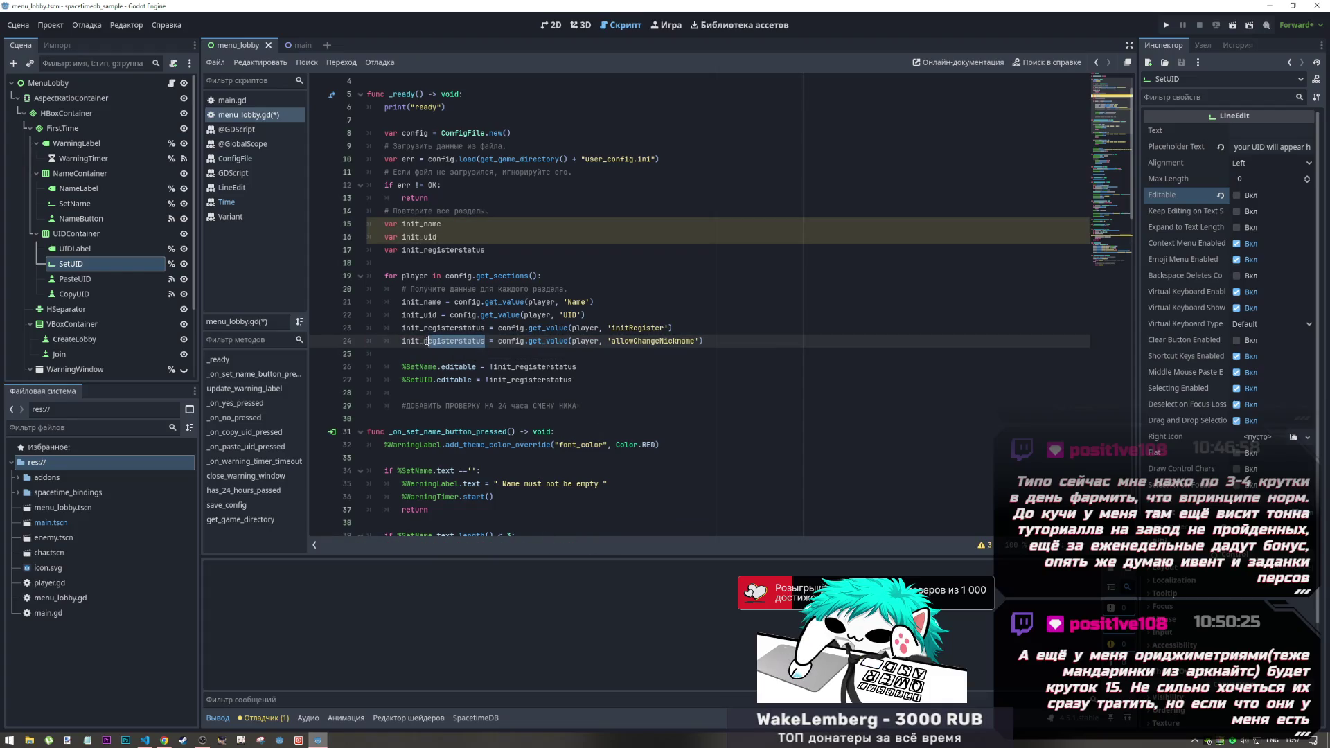
pyautogui.click(419, 341)
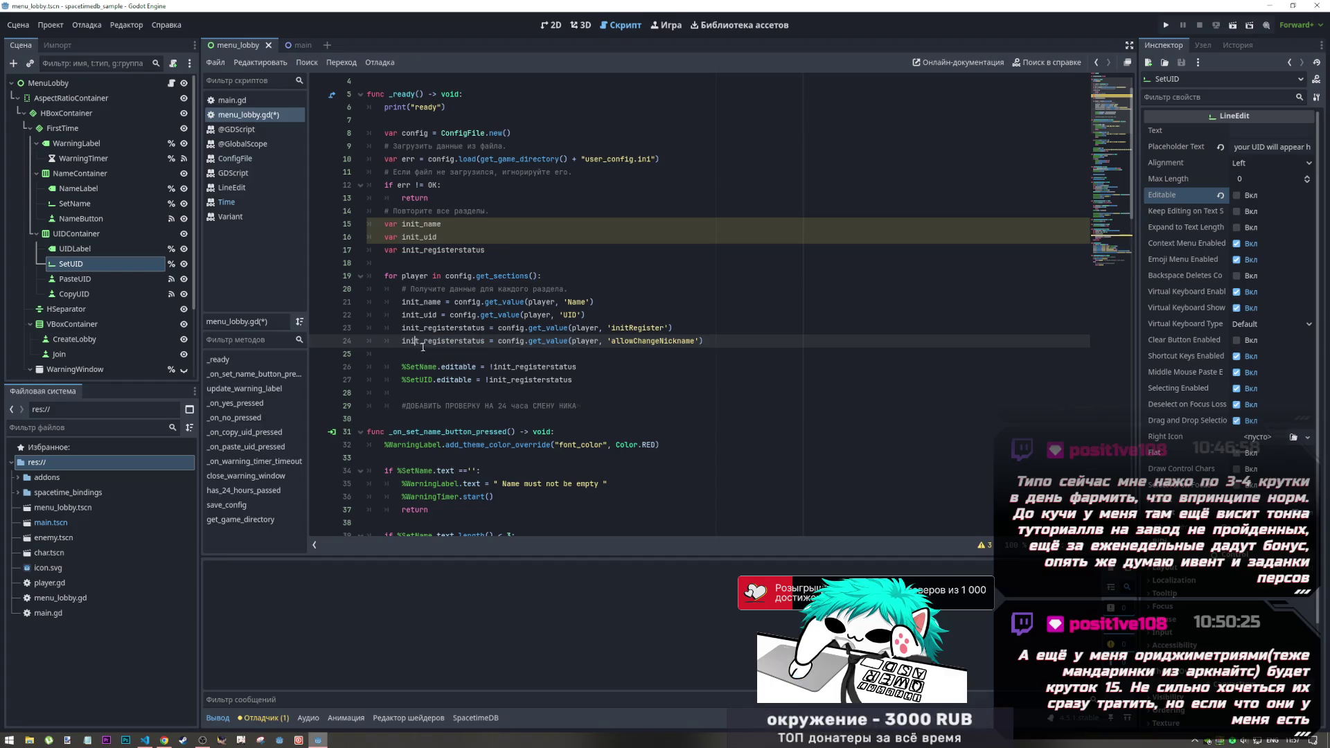
pyautogui.doubleClick(632, 340)
pyautogui.hotkey('ctrl', 'c')
pyautogui.doubleClick(470, 341)
pyautogui.hotkey('ctrl', 'v')
# Step: Declare var allowChangeNickname on a new line after line 17
pyautogui.click(502, 252)
pyautogui.press('Return')
pyautogui.write('var allowChangeNickname')
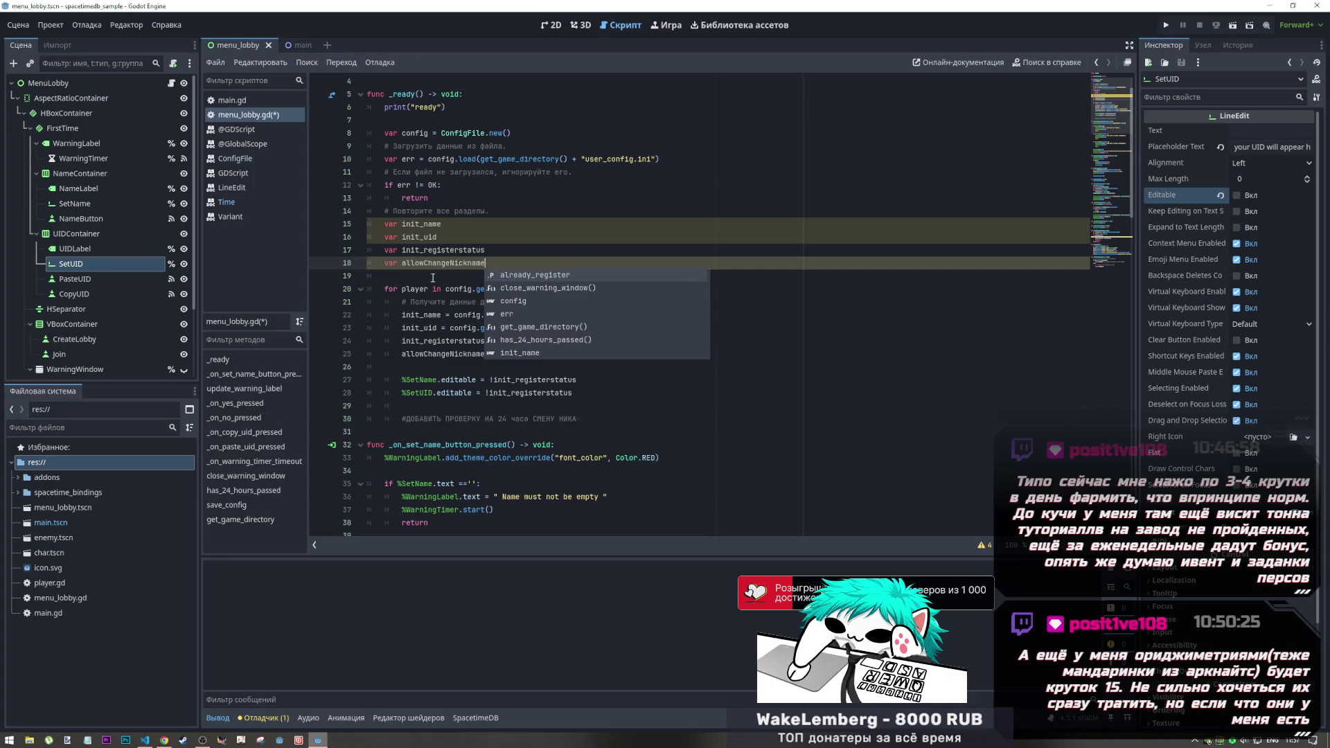
# Step: Rename allowChangeNickname to init_allowChangeNickname on lines 18 and 25, and save the script
pyautogui.click(437, 289)
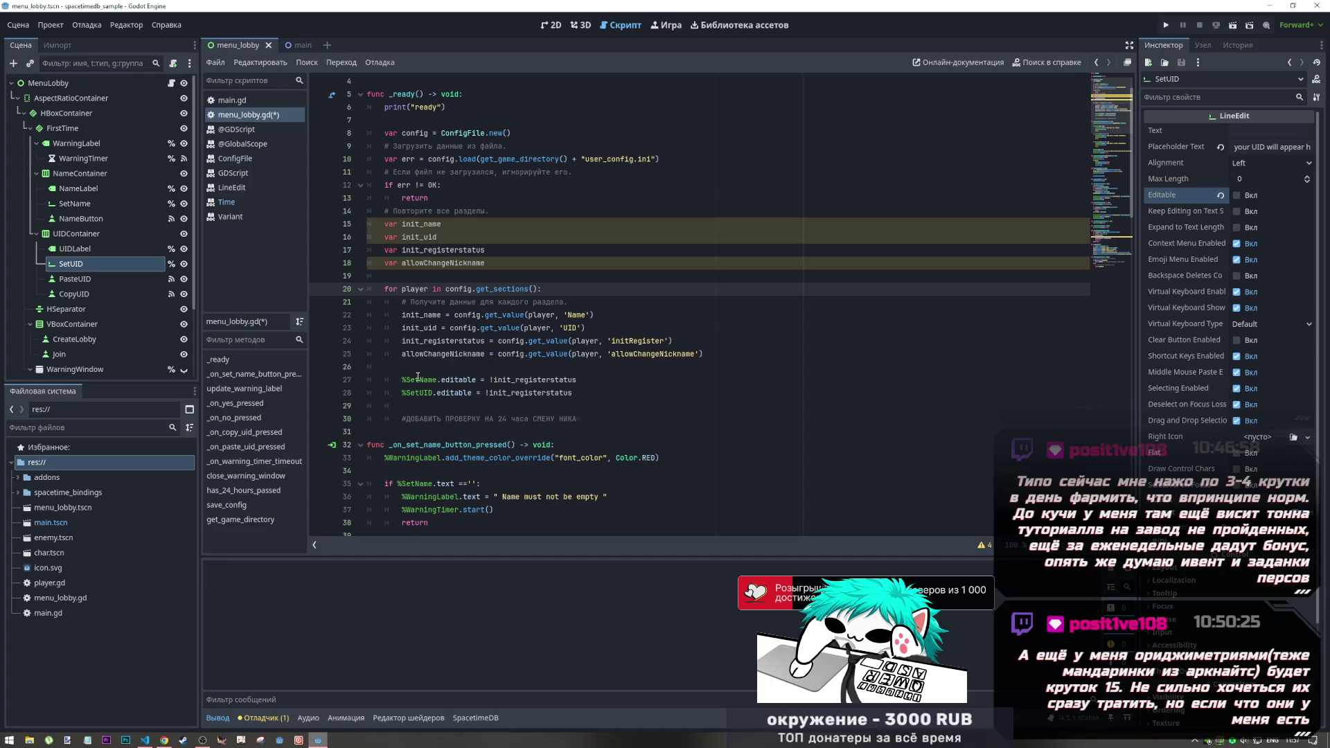
pyautogui.click(424, 339)
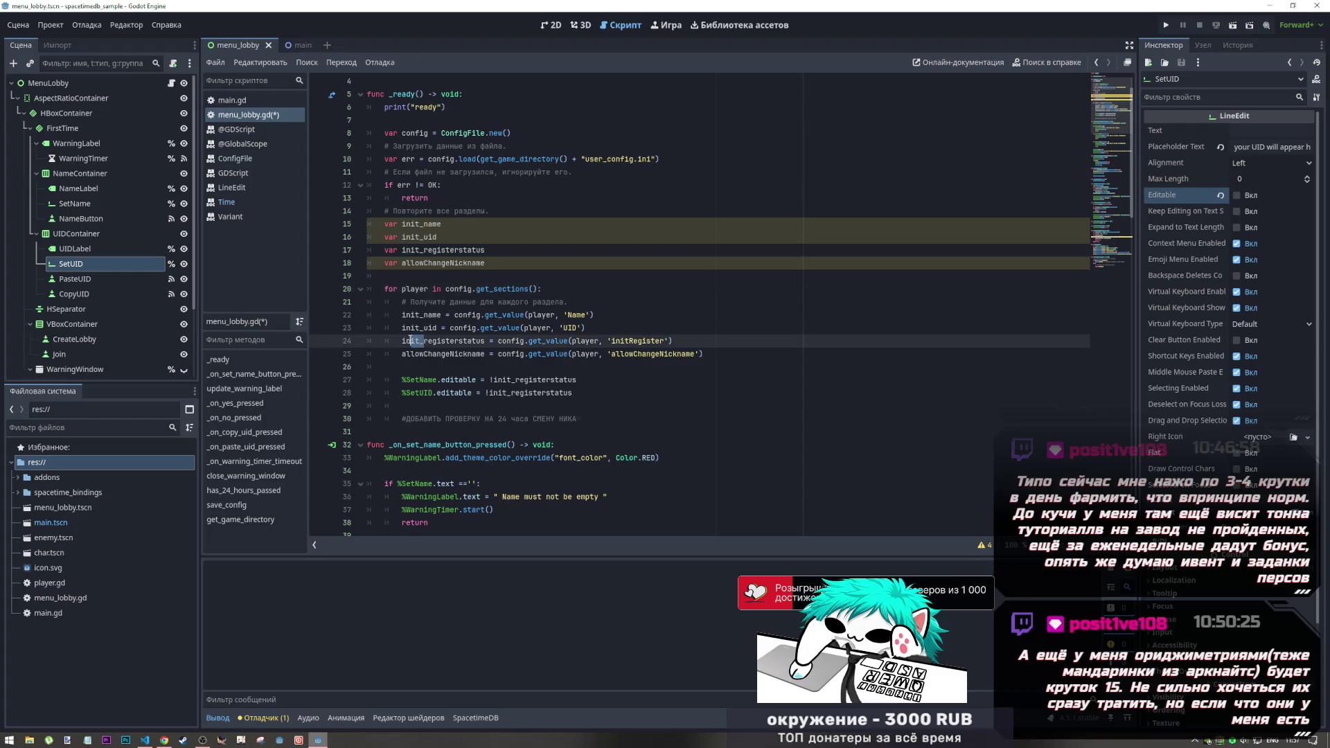
pyautogui.click(402, 264)
pyautogui.write('init_')
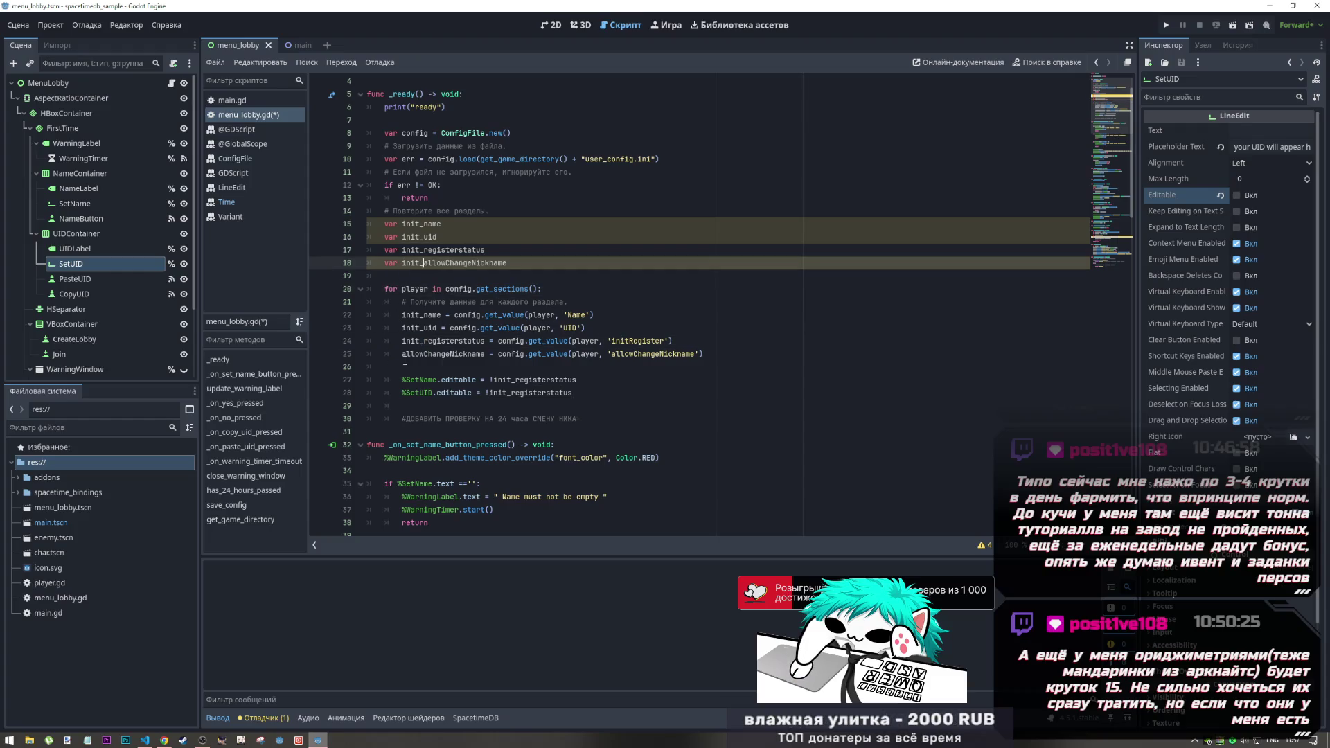
pyautogui.click(402, 354)
pyautogui.write('init_')
pyautogui.hotkey('ctrl', 's')
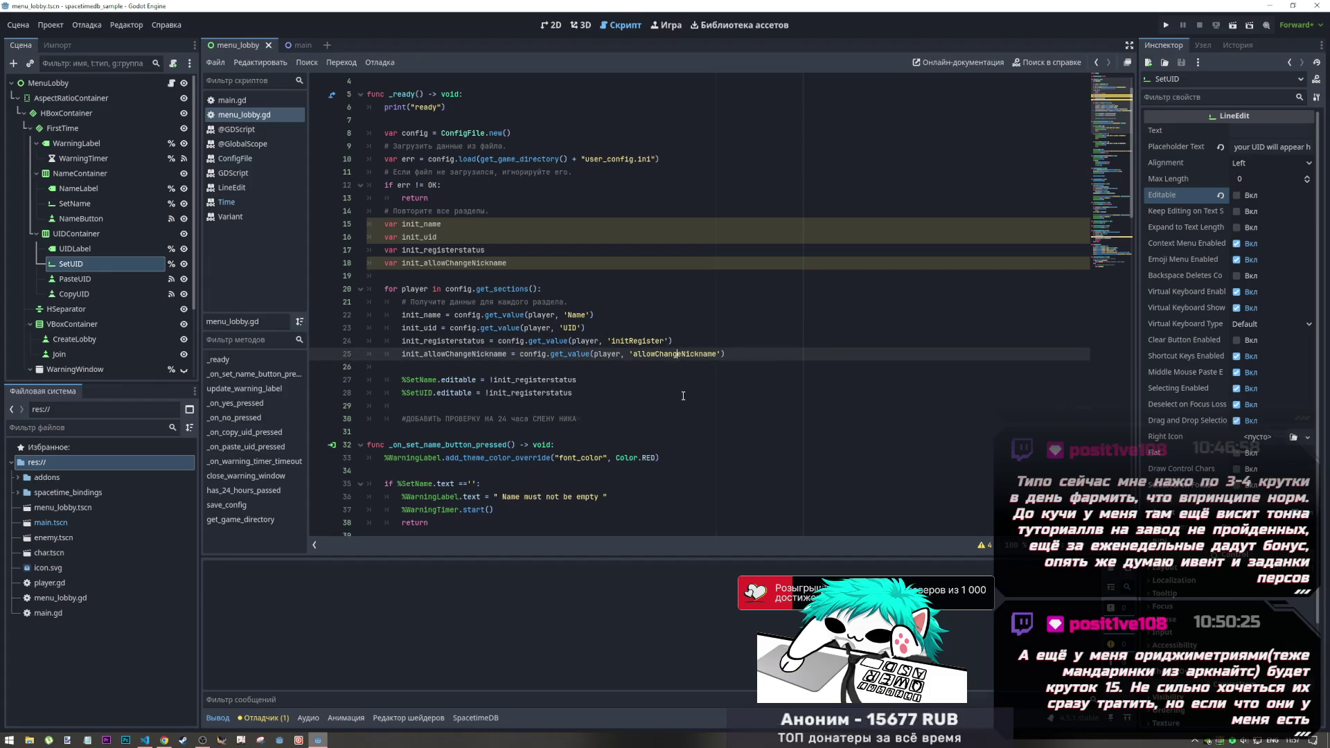
# Step: Set SetName.editable to !init_allowChangeNickname, leaving SetUID on !init_registerstatus
pyautogui.doubleClick(675, 354)
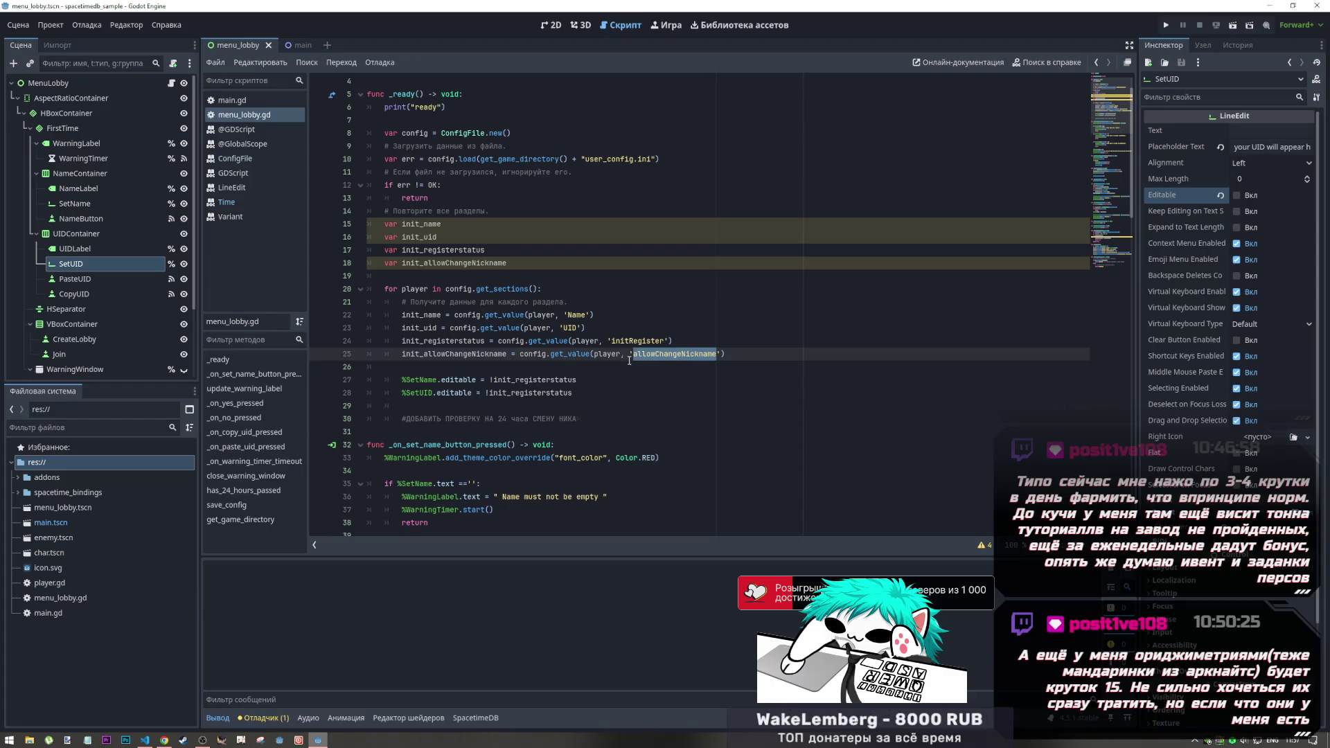
pyautogui.doubleClick(535, 380)
pyautogui.hotkey('ctrl', 'v')
pyautogui.click(538, 393)
pyautogui.hotkey('ctrl', 'v')
pyautogui.hotkey('ctrl', 'a')
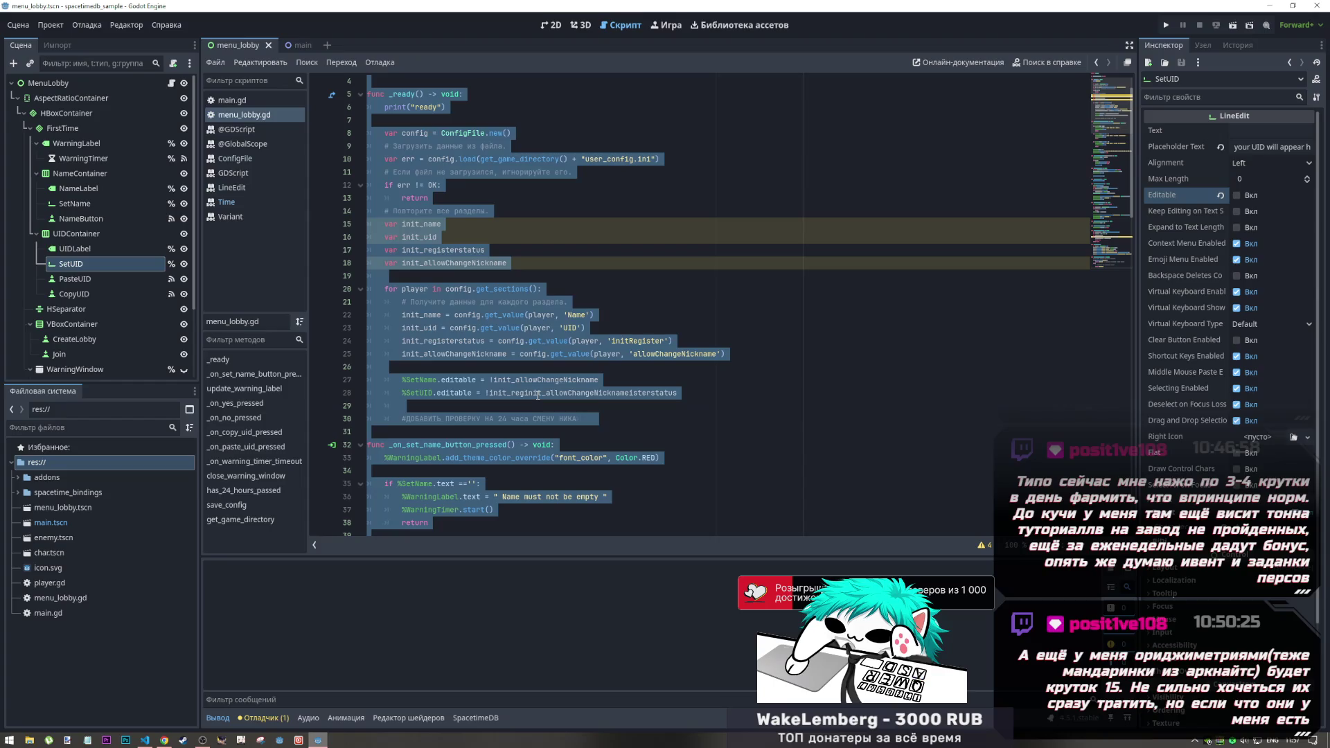
pyautogui.hotkey('ctrl', 'z')
pyautogui.doubleClick(538, 393)
pyautogui.hotkey('ctrl', 'v')
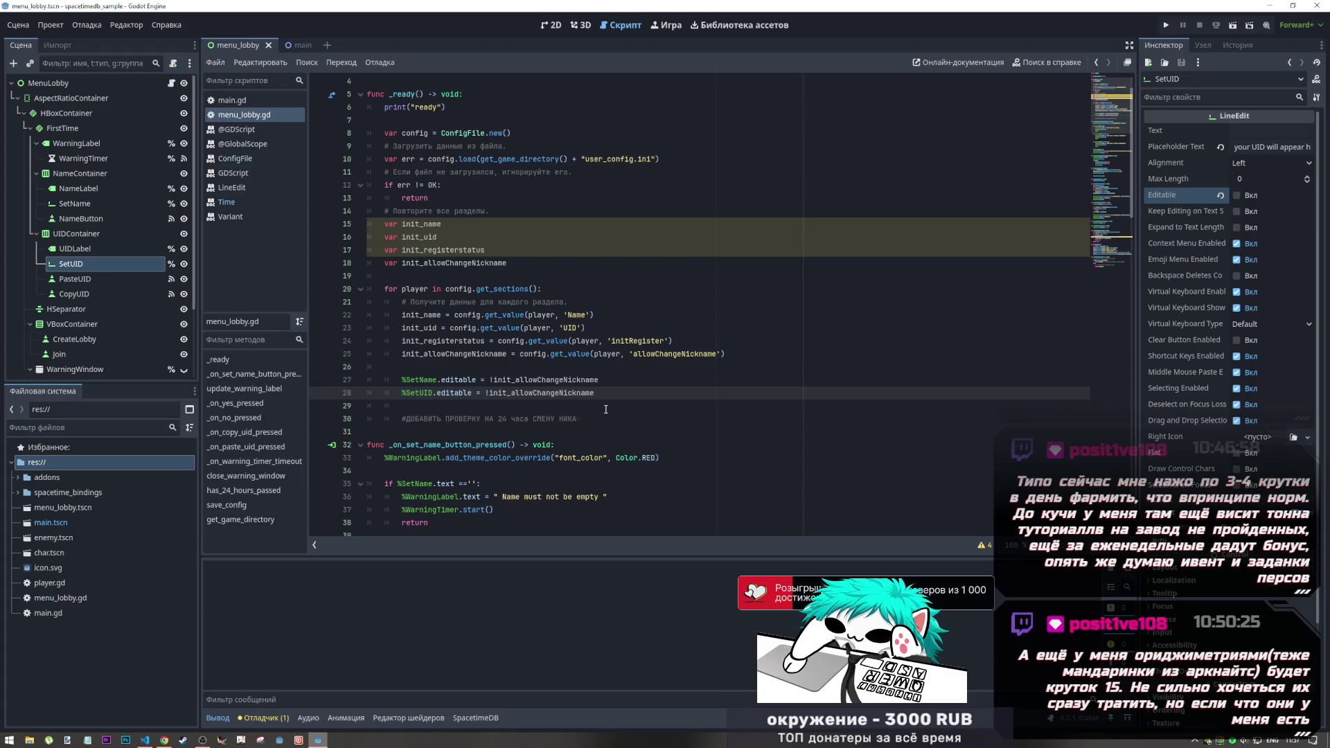
pyautogui.hotkey('ctrl', 'z')
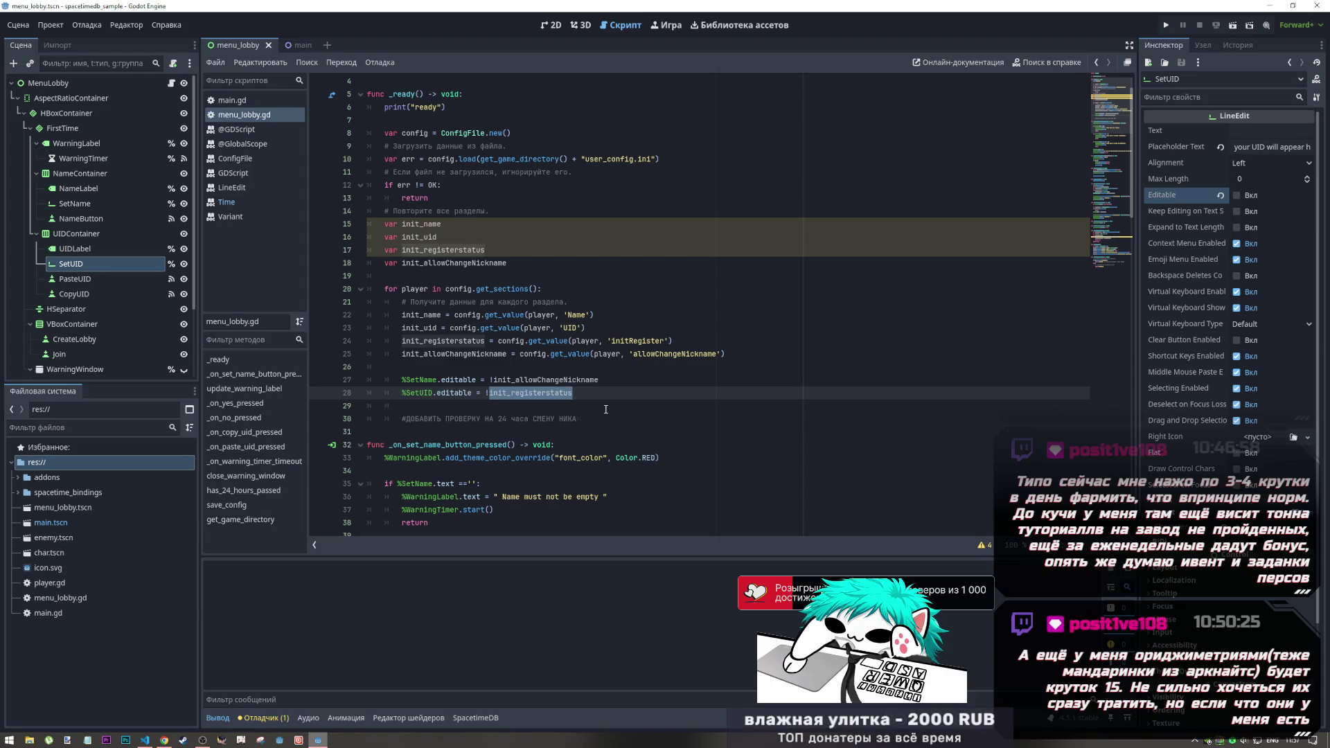
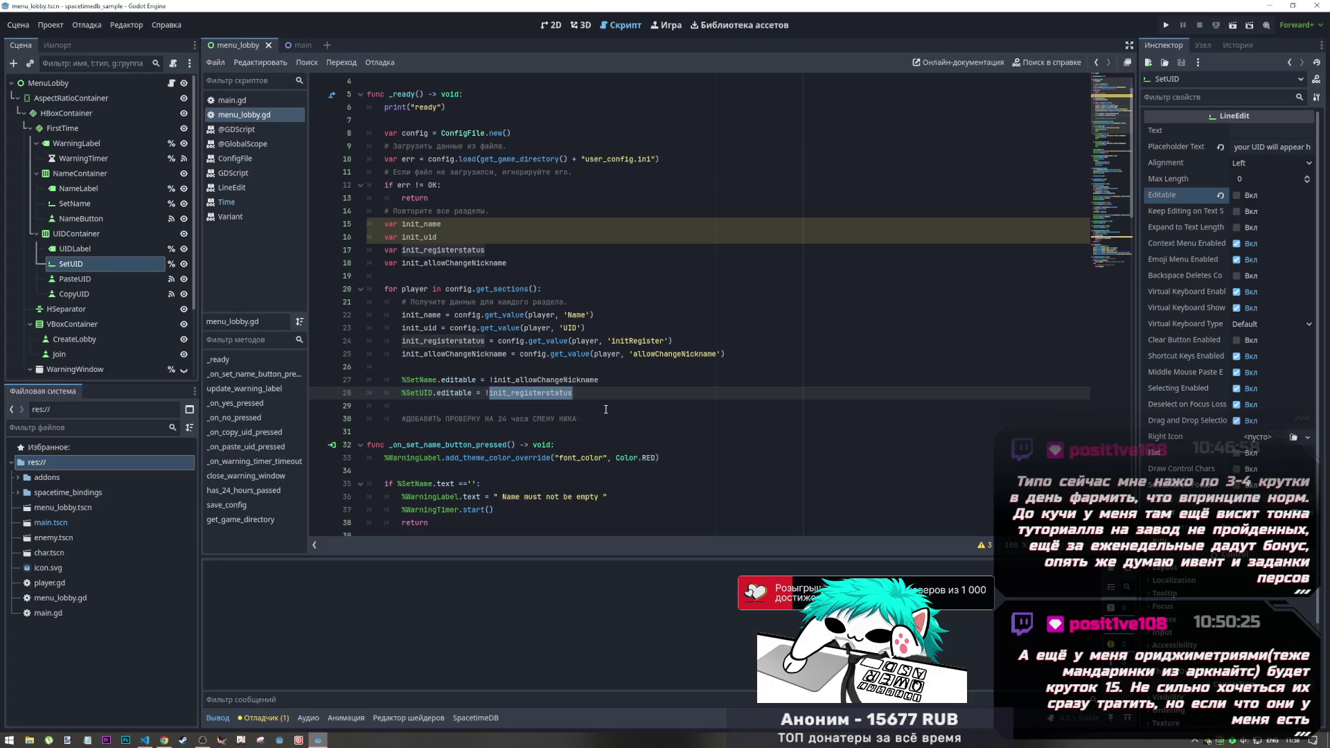
# Step: Inspect the SetUID field node in the lobby scene's 2D view
pyautogui.click(550, 25)
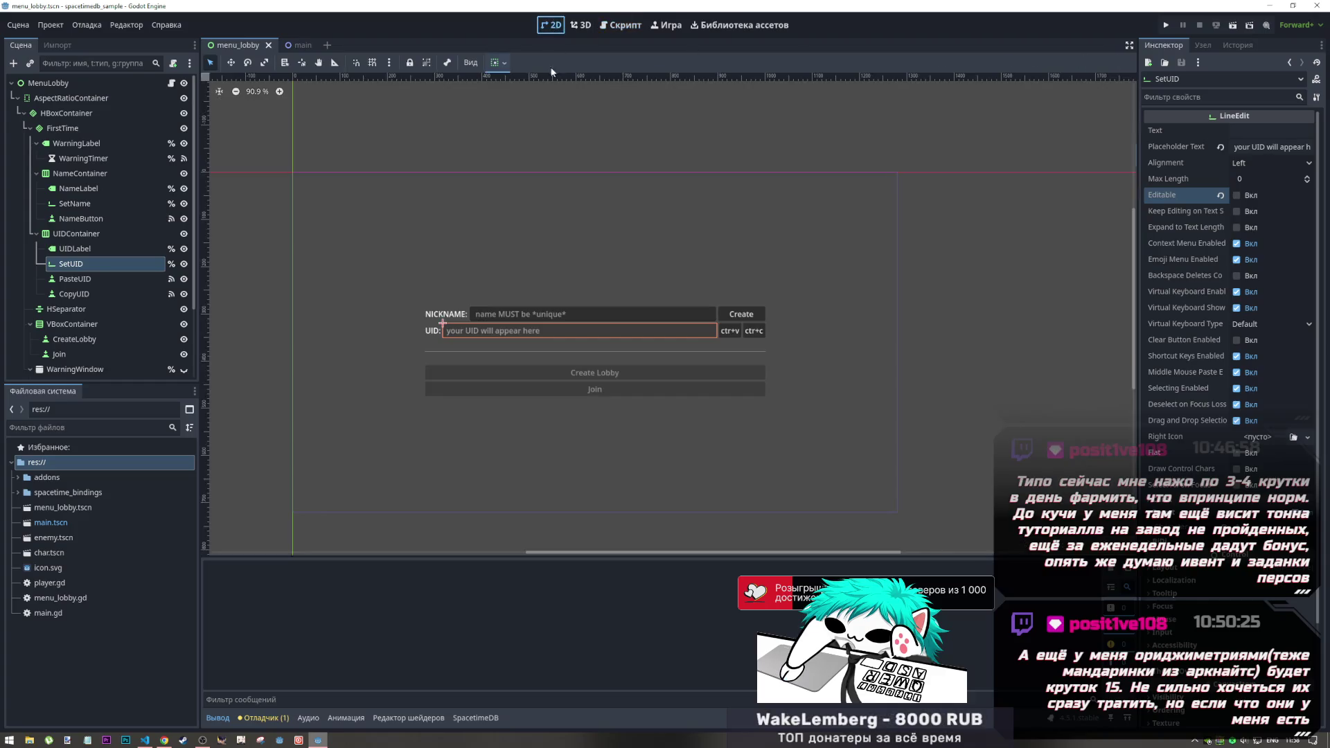
pyautogui.click(373, 337)
pyautogui.click(493, 331)
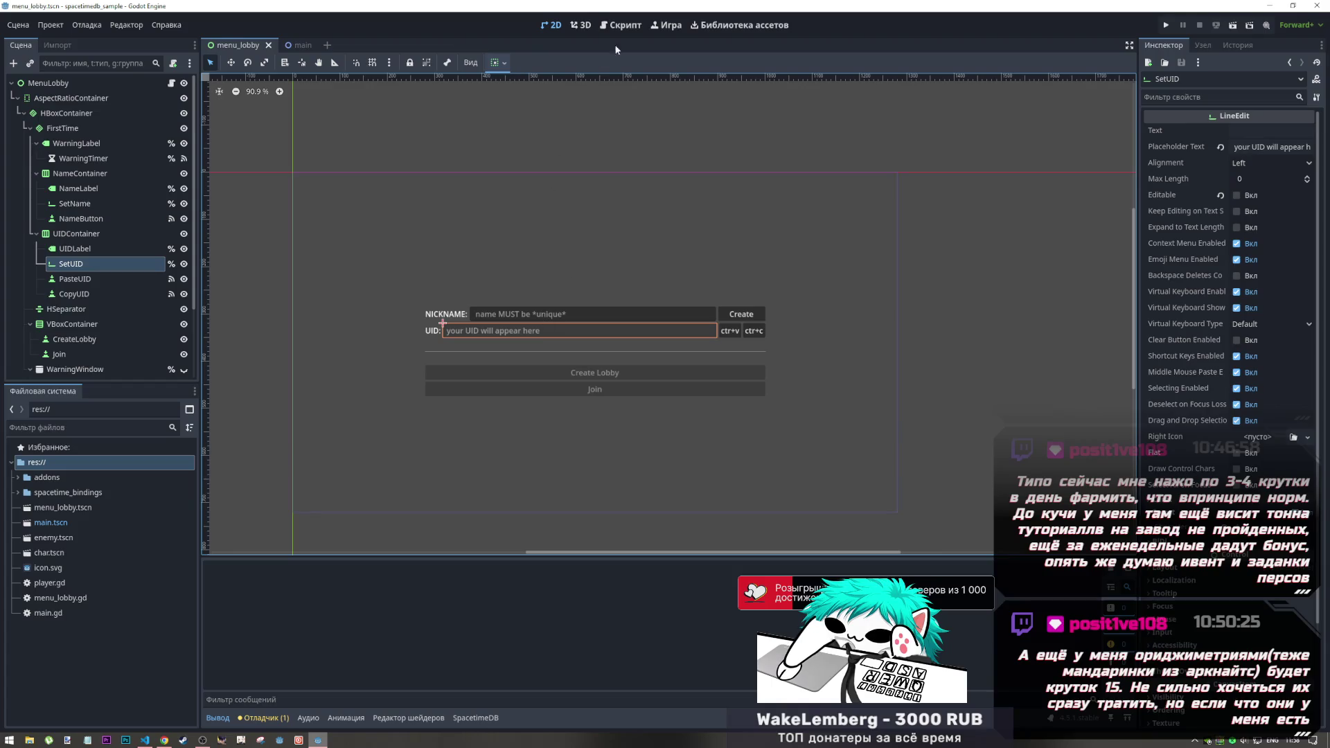
# Step: Remove the '!' before init_registerstatus on line 28 and save menu_lobby.gd
pyautogui.click(623, 26)
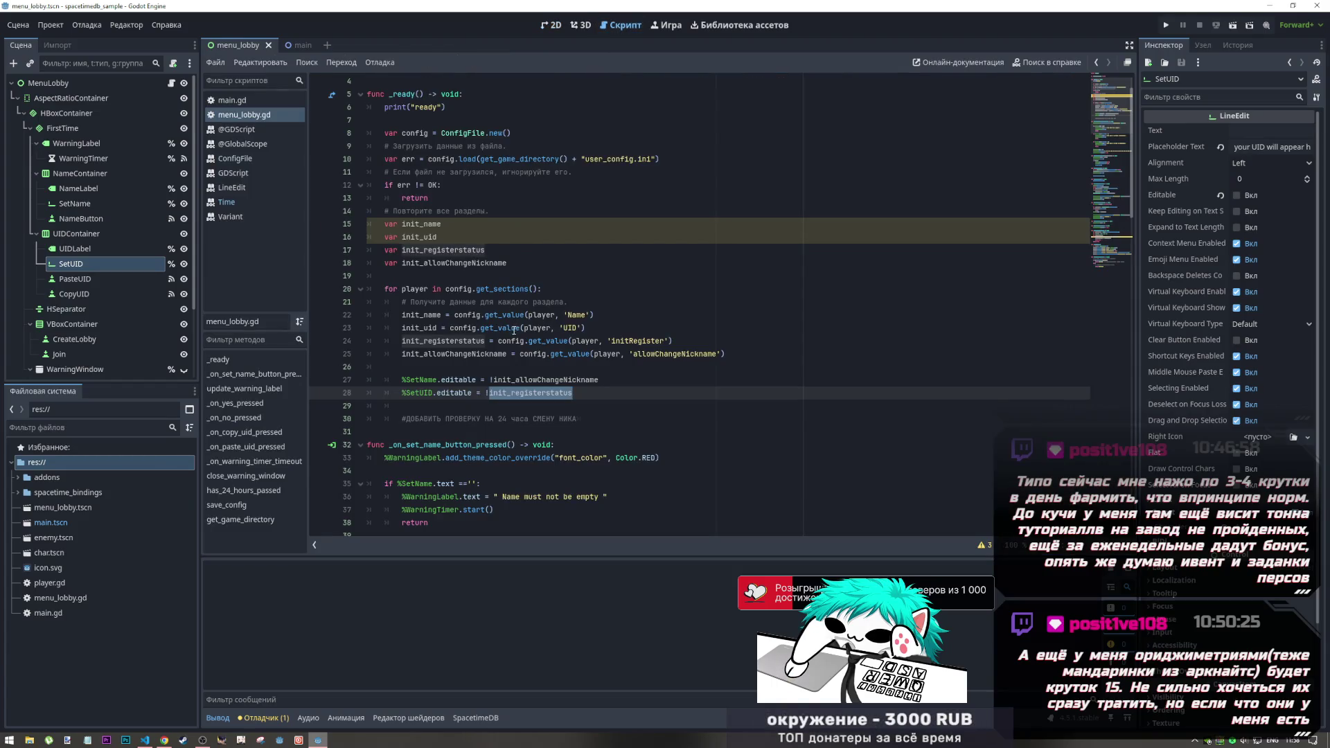
pyautogui.click(490, 393)
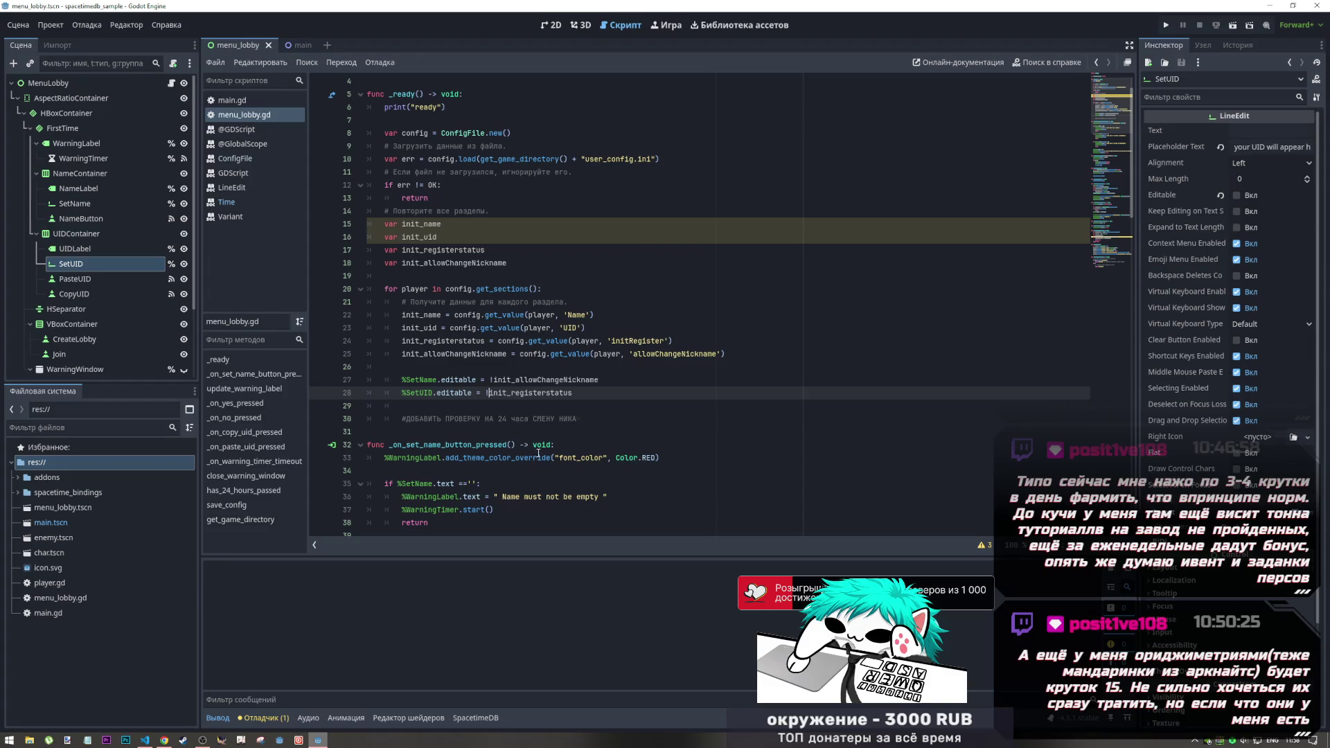
pyautogui.moveTo(539, 454)
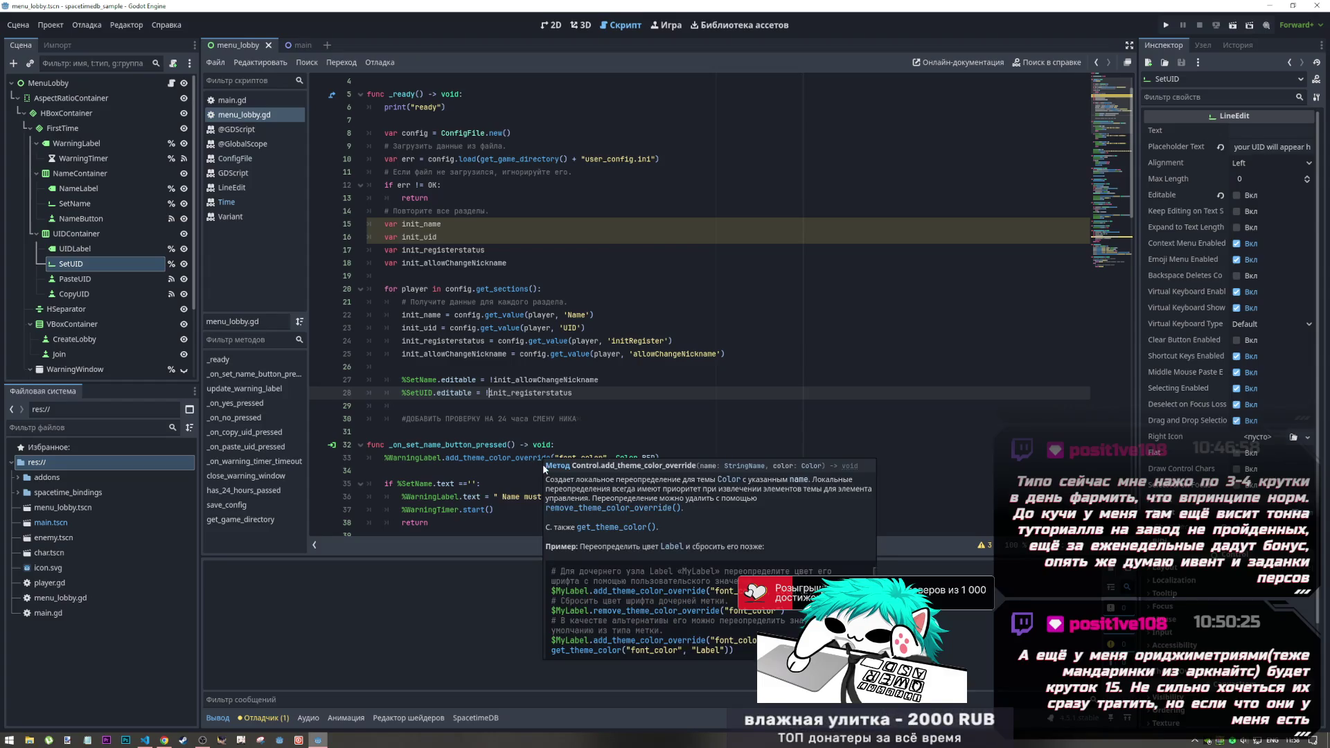
pyautogui.press('BackSpace')
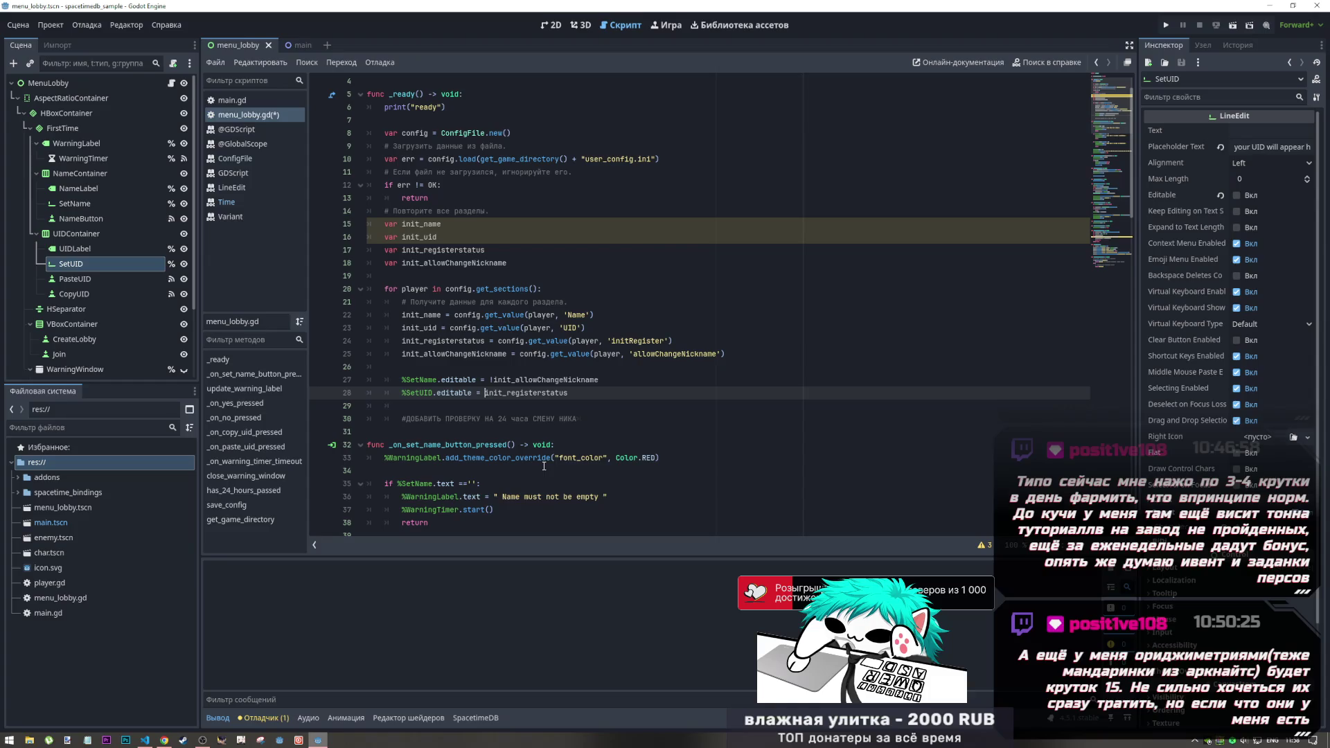
pyautogui.hotkey('ctrl', 's')
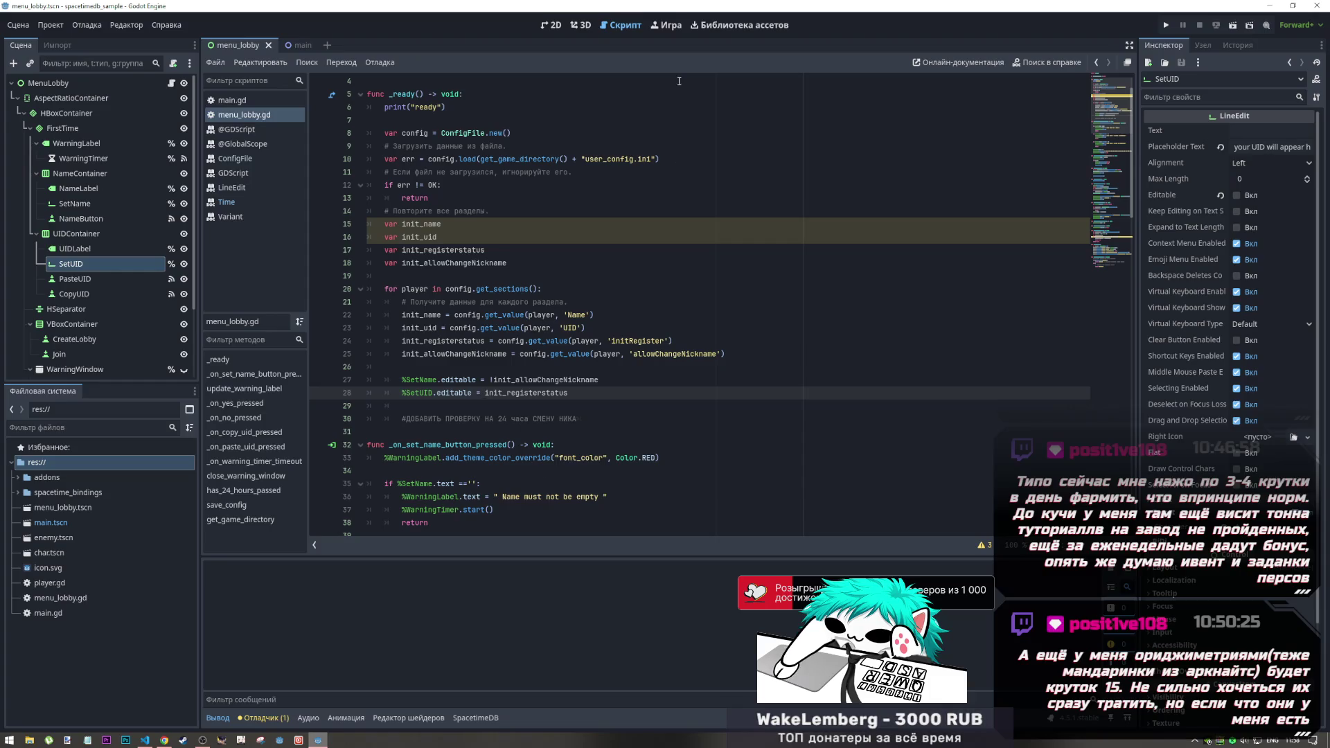
# Step: Recheck the lobby scene layout, then go back to line 28 of menu_lobby.gd
pyautogui.click(561, 25)
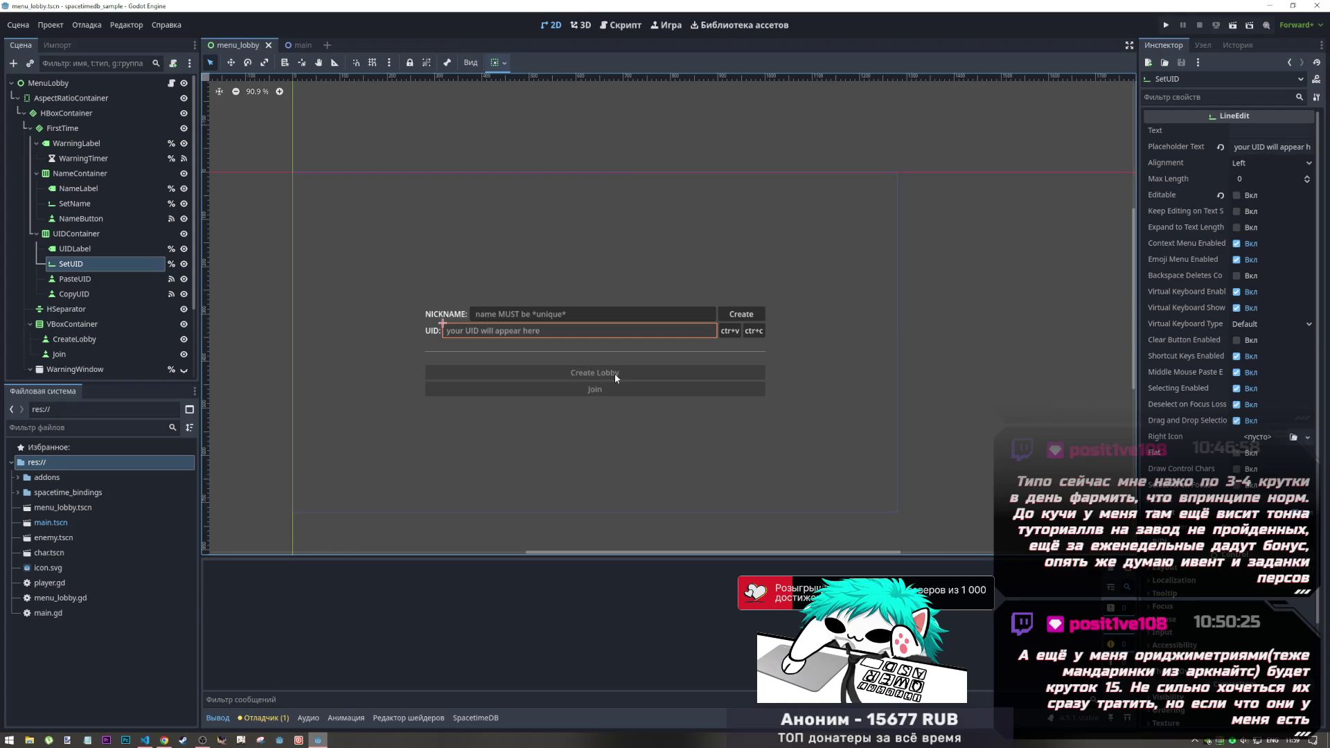
pyautogui.click(621, 25)
pyautogui.click(508, 393)
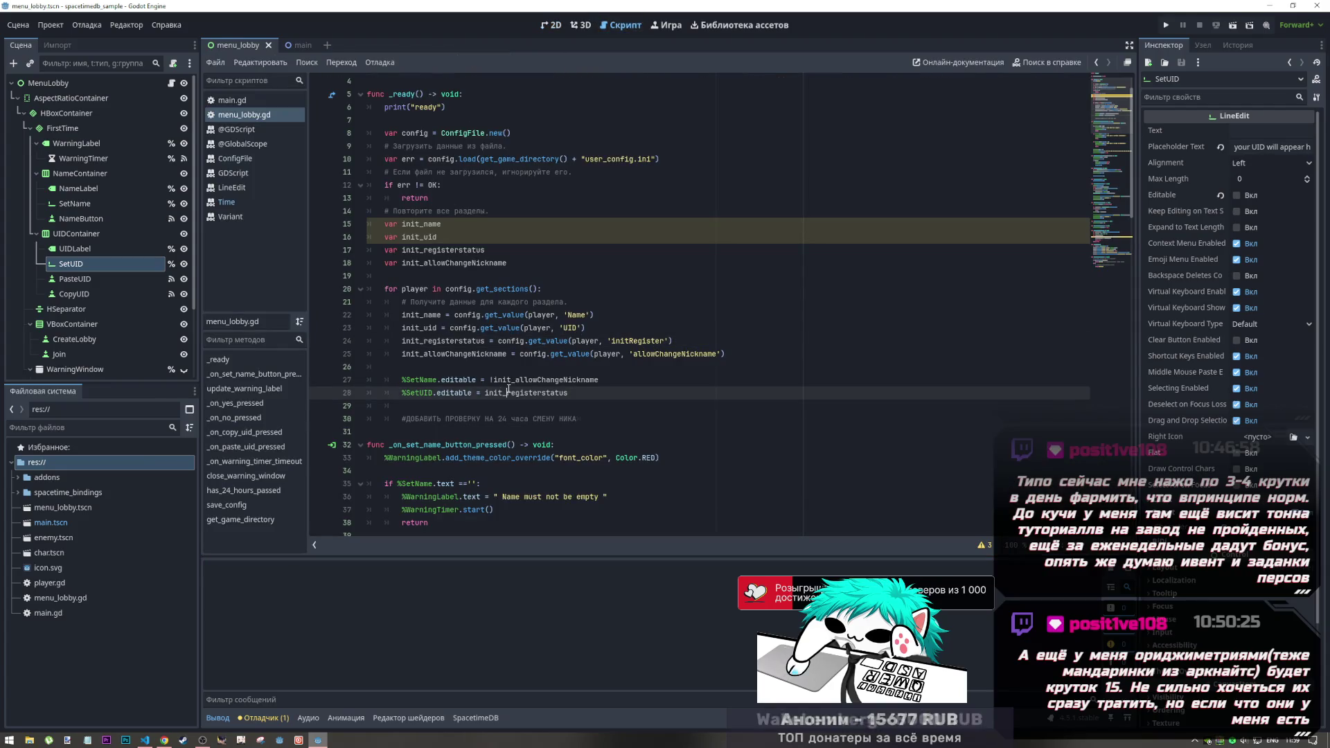
# Step: Delete the 24-hour reminder comment on line 30 and its leftover empty line
pyautogui.click(499, 419)
pyautogui.doubleClick(502, 420)
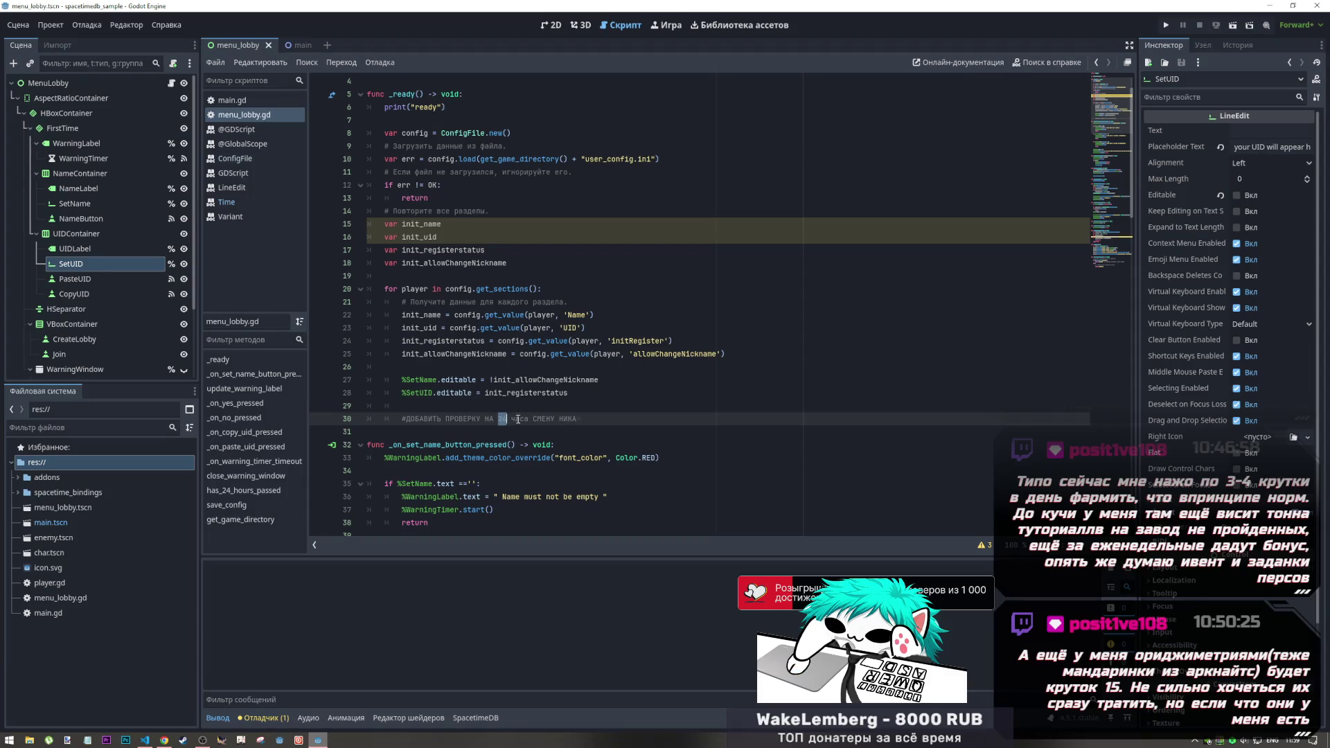
pyautogui.tripleClick(518, 419)
pyautogui.press('BackSpace')
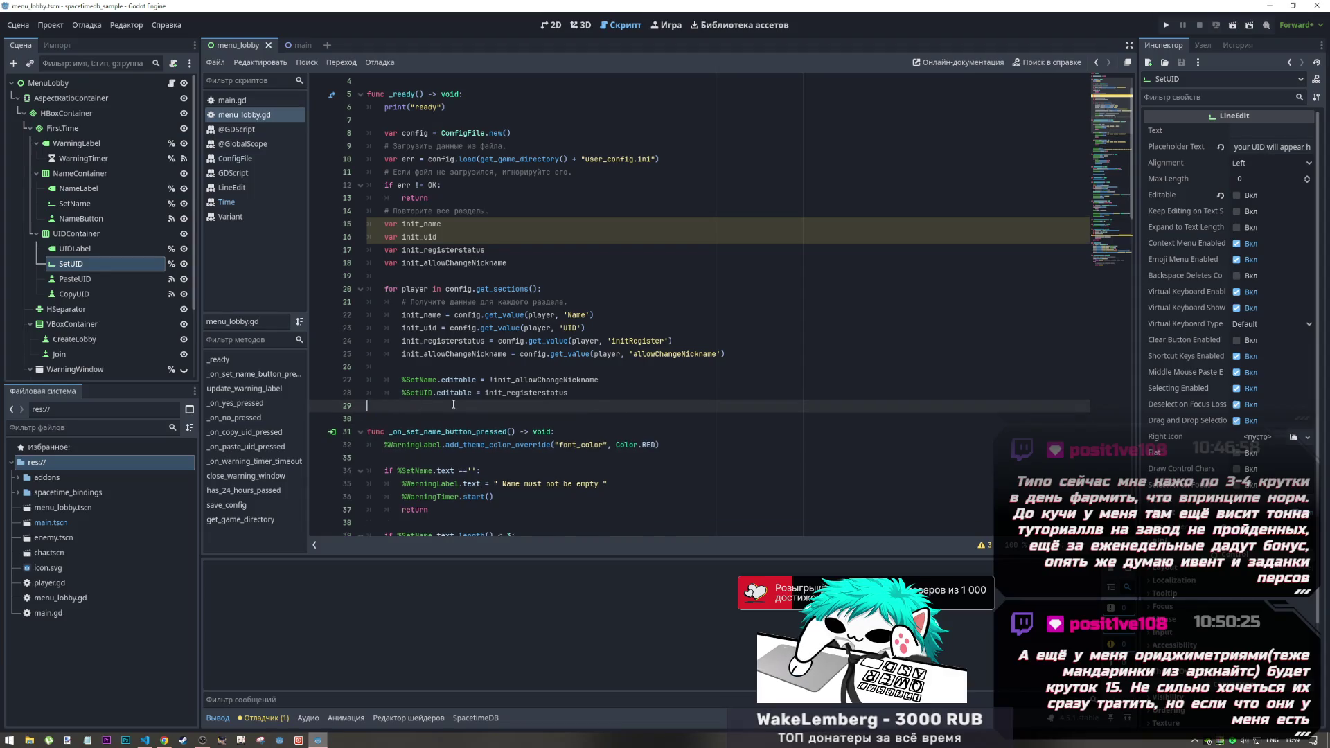
pyautogui.press('BackSpace')
# Step: Review the SetName and SetUID editable assignments on lines 27-28
pyautogui.click(403, 341)
pyautogui.click(499, 380)
pyautogui.press('Up')
pyautogui.press('Up')
pyautogui.hotkey('shift', 'End')
pyautogui.moveTo(462, 393); pyautogui.dragTo(550, 393)
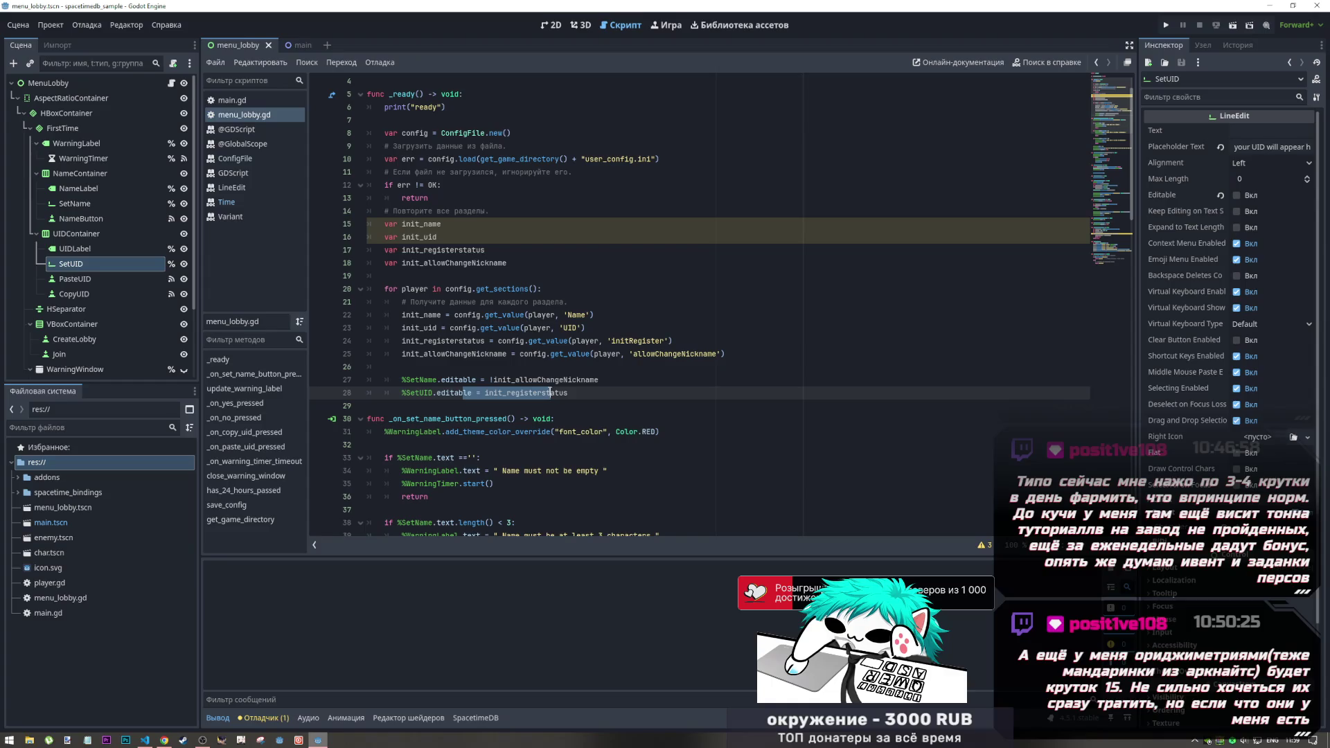
pyautogui.click(419, 393)
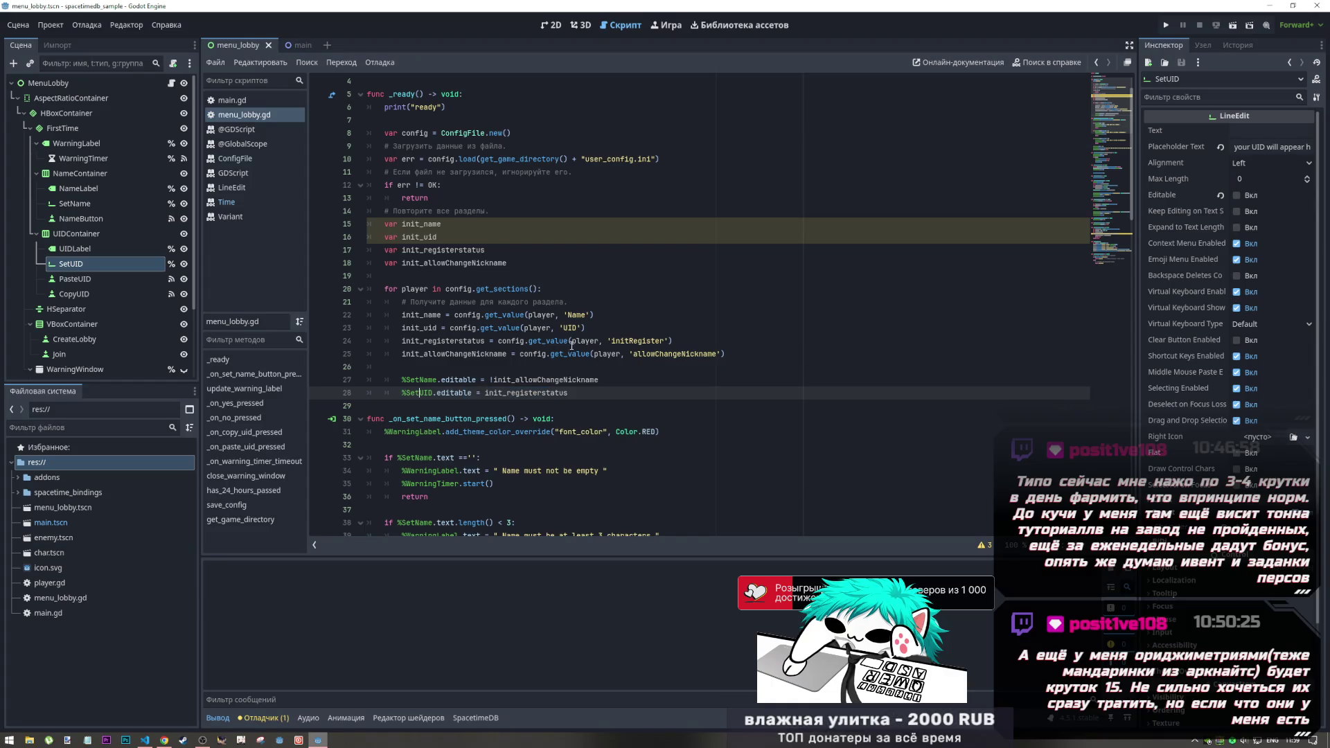
pyautogui.click(607, 341)
pyautogui.moveTo(463, 393)
pyautogui.mouseDown()
pyautogui.moveTo(499, 393)
pyautogui.moveTo(464, 379)
pyautogui.moveTo(524, 380)
pyautogui.mouseUp()
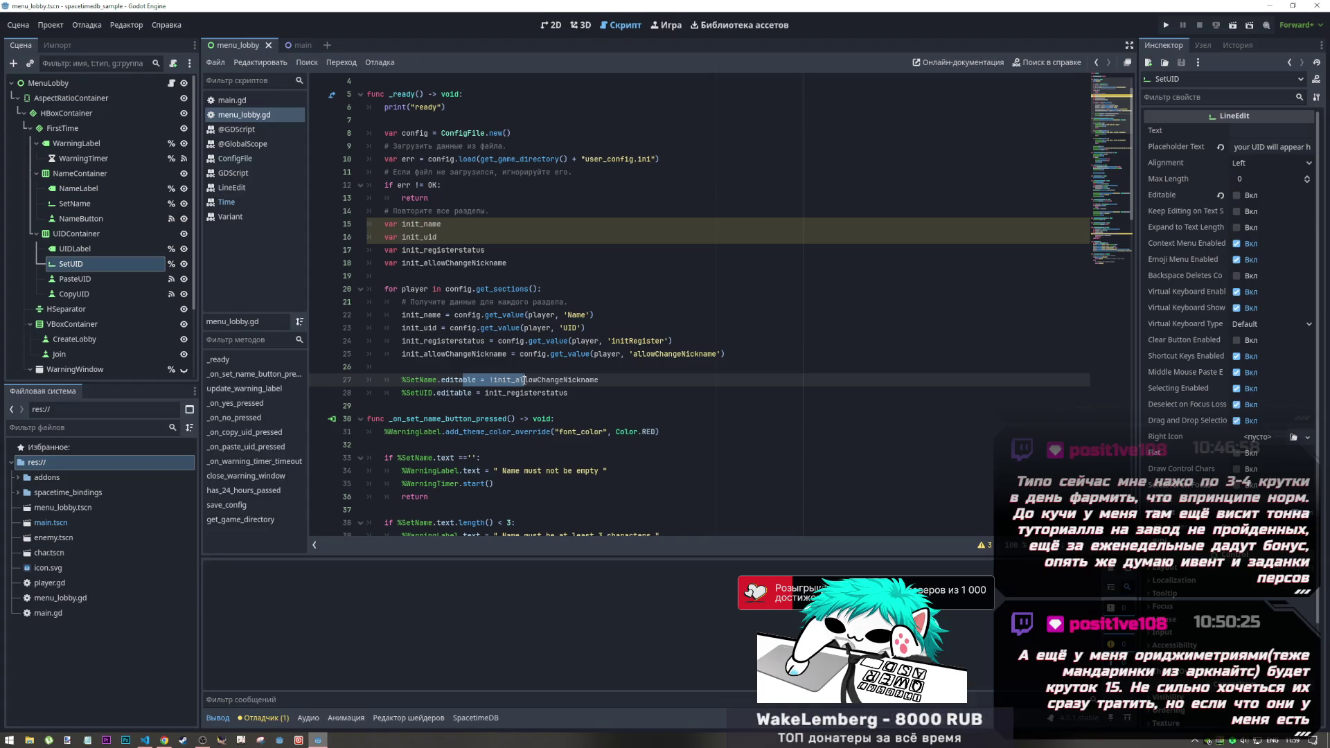
pyautogui.scroll(-15, 524, 380)
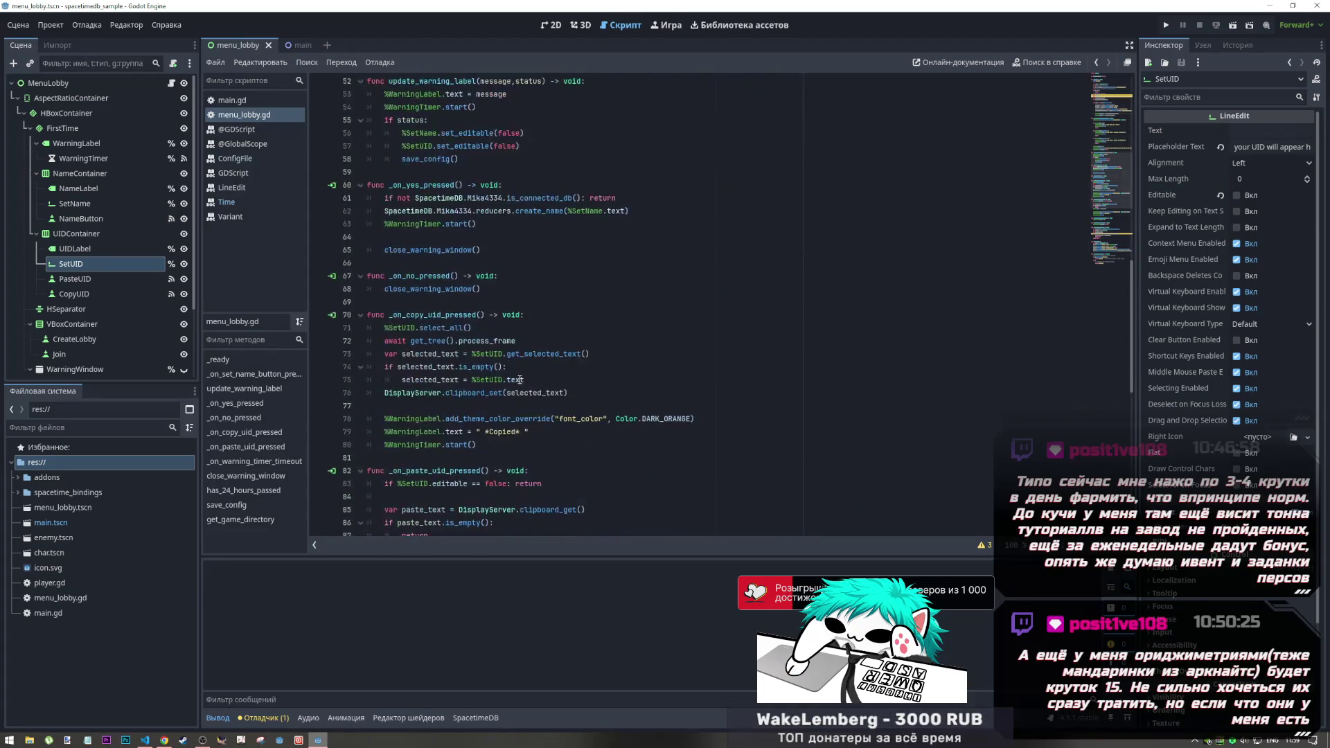
pyautogui.scroll(8, 519, 381)
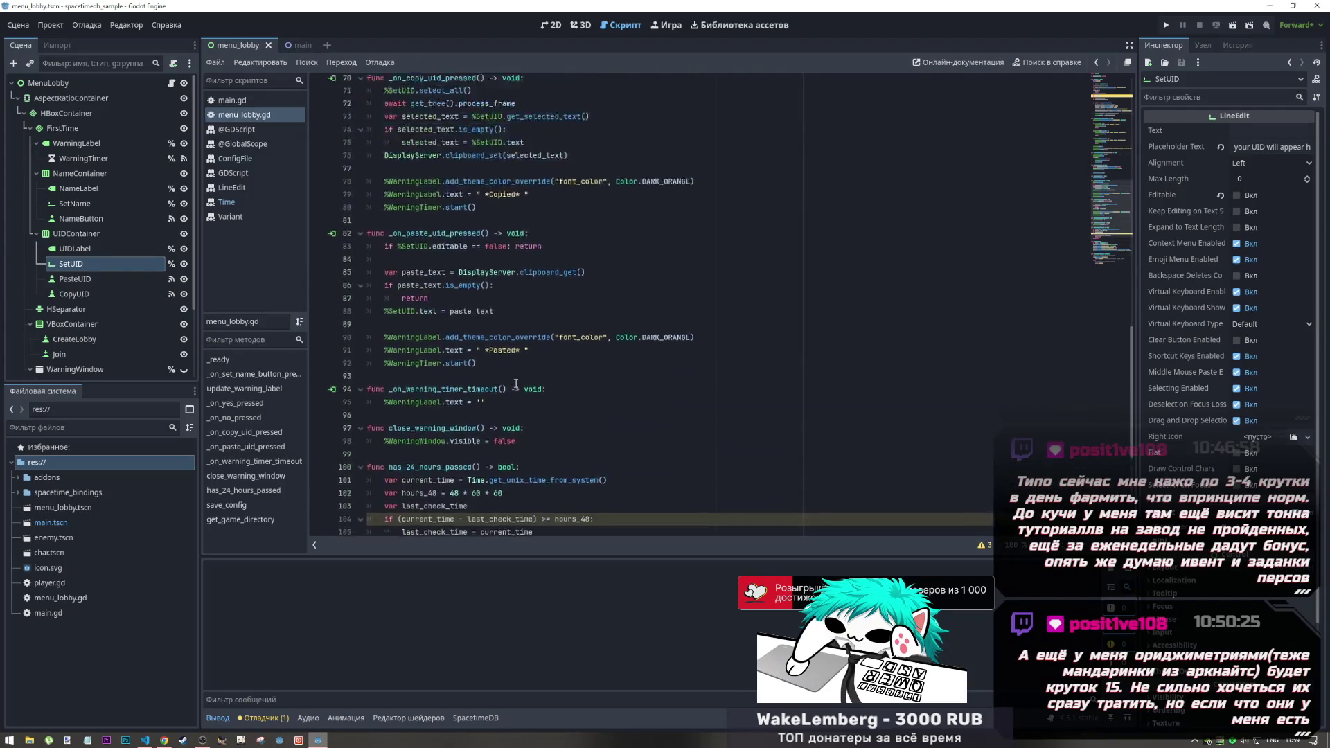
pyautogui.scroll(9, 516, 381)
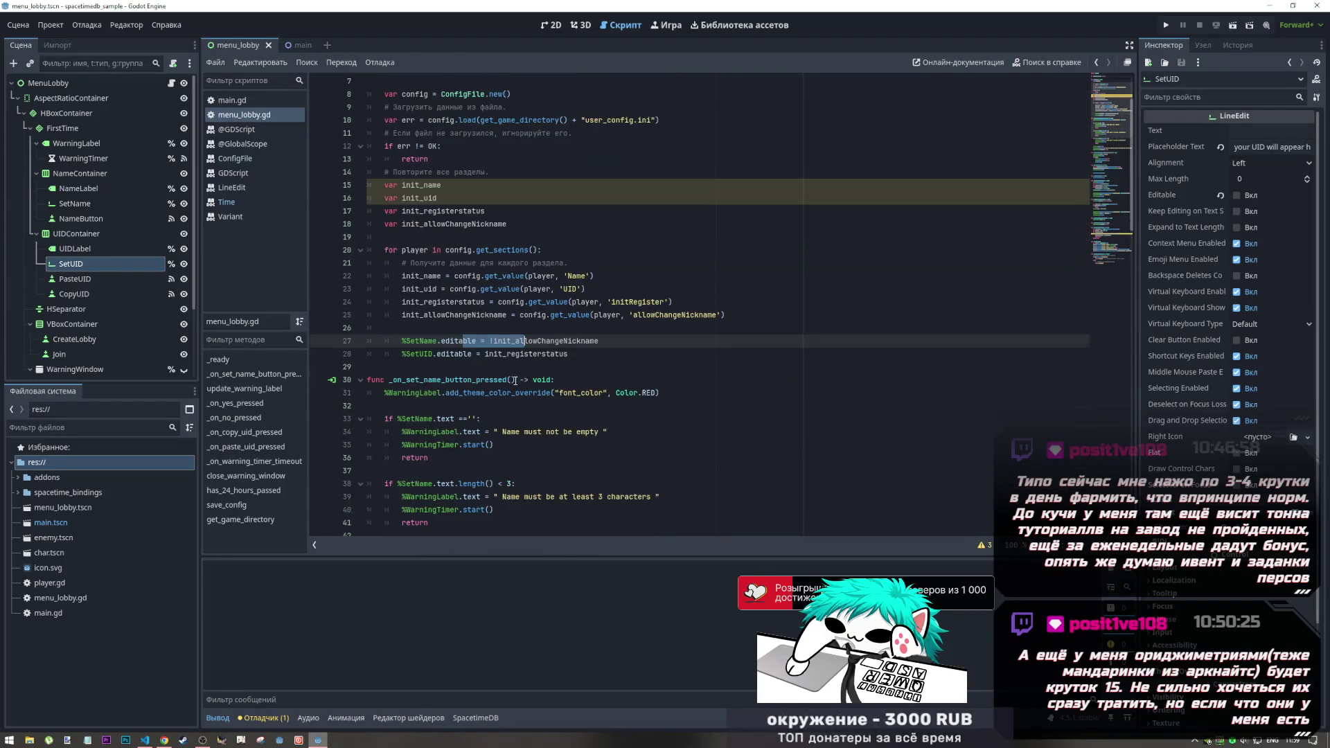
# Step: Drop the '!' before init_allowChangeNickname on line 27 and save menu_lobby.gd
pyautogui.click(492, 341)
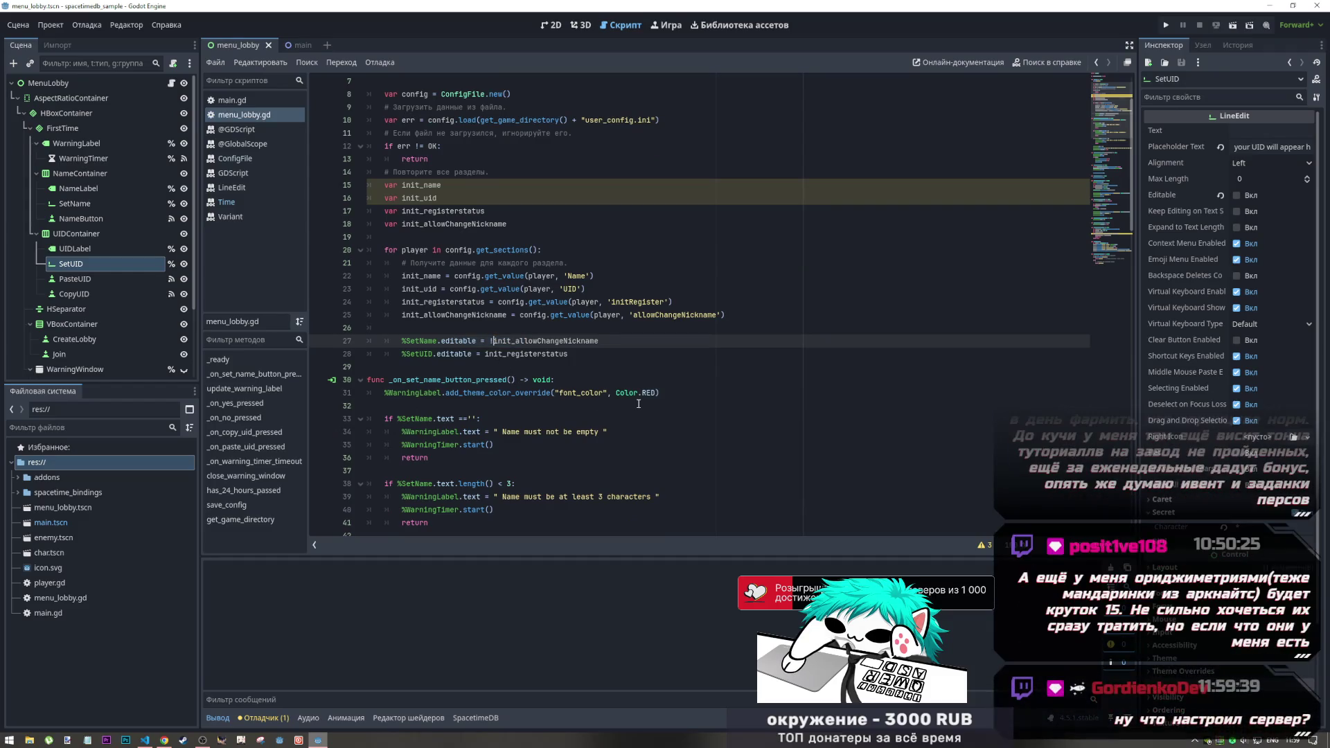
pyautogui.press('BackSpace')
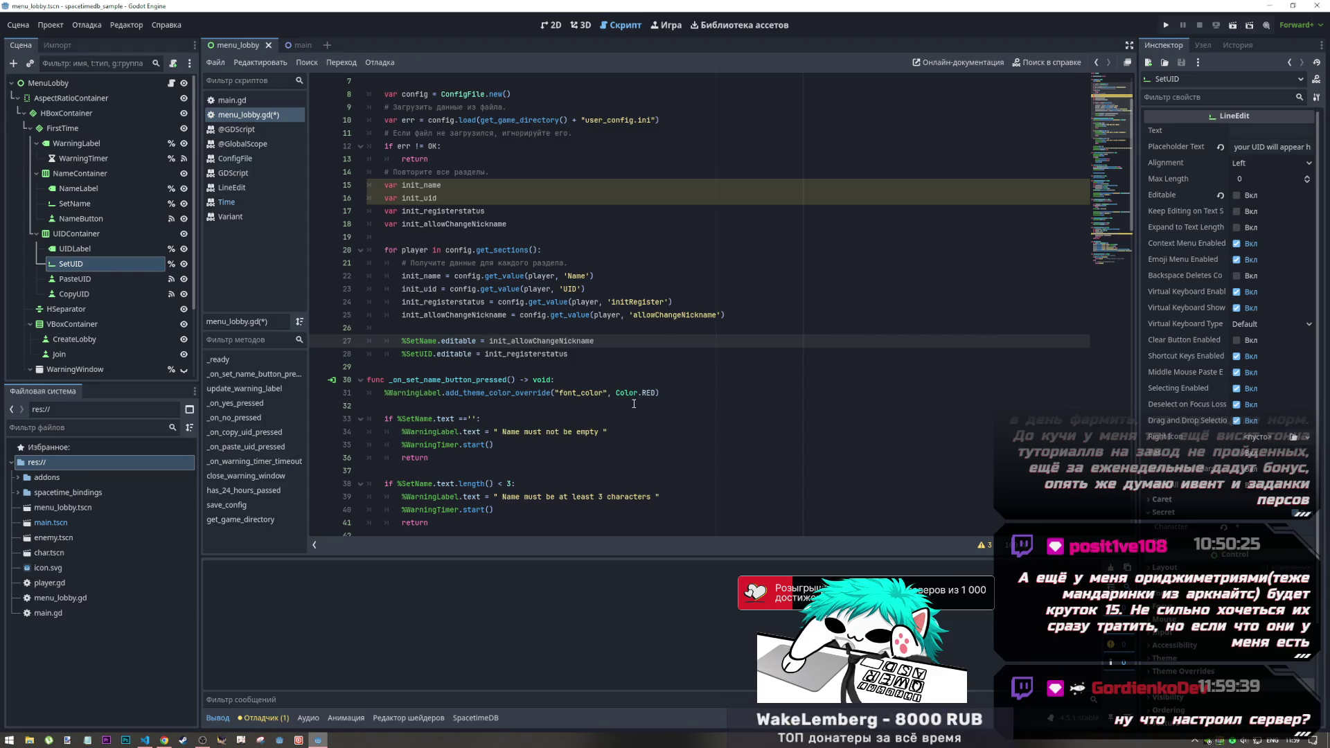
pyautogui.hotkey('ctrl', 's')
pyautogui.click(613, 350)
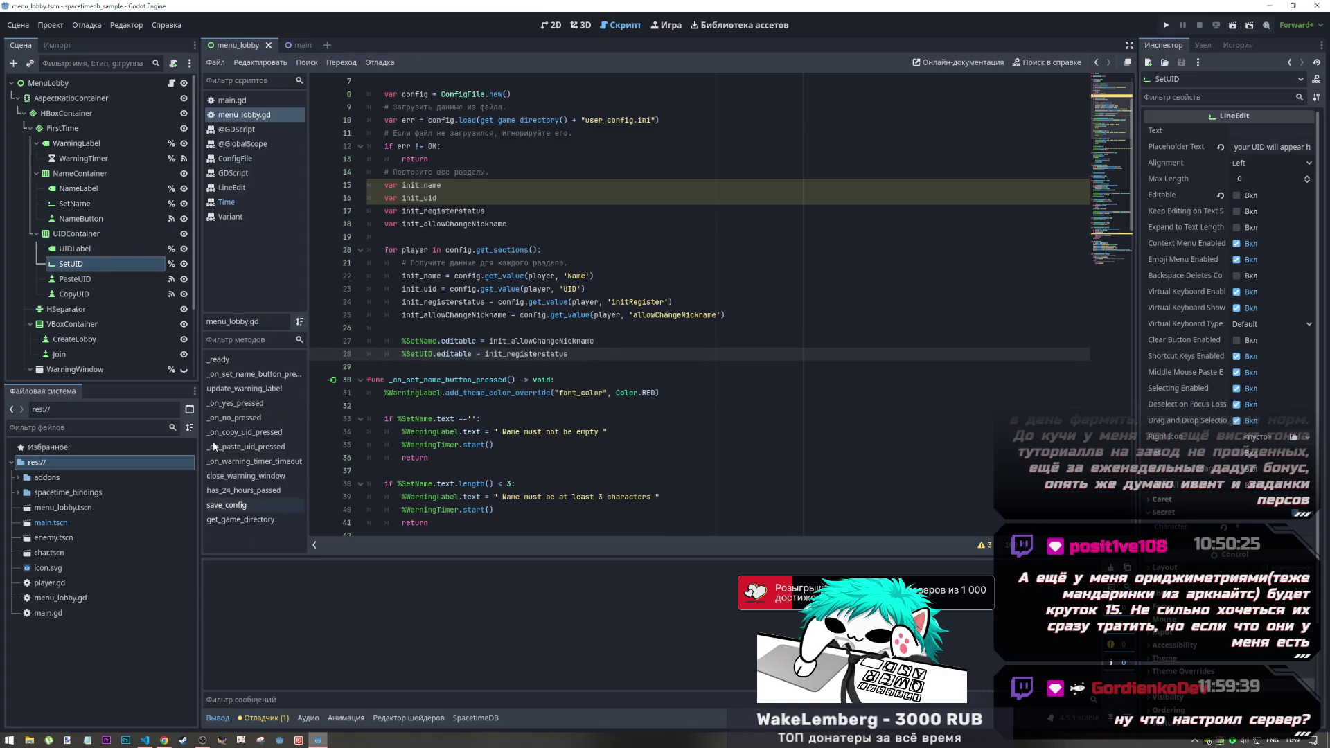
pyautogui.click(199, 740)
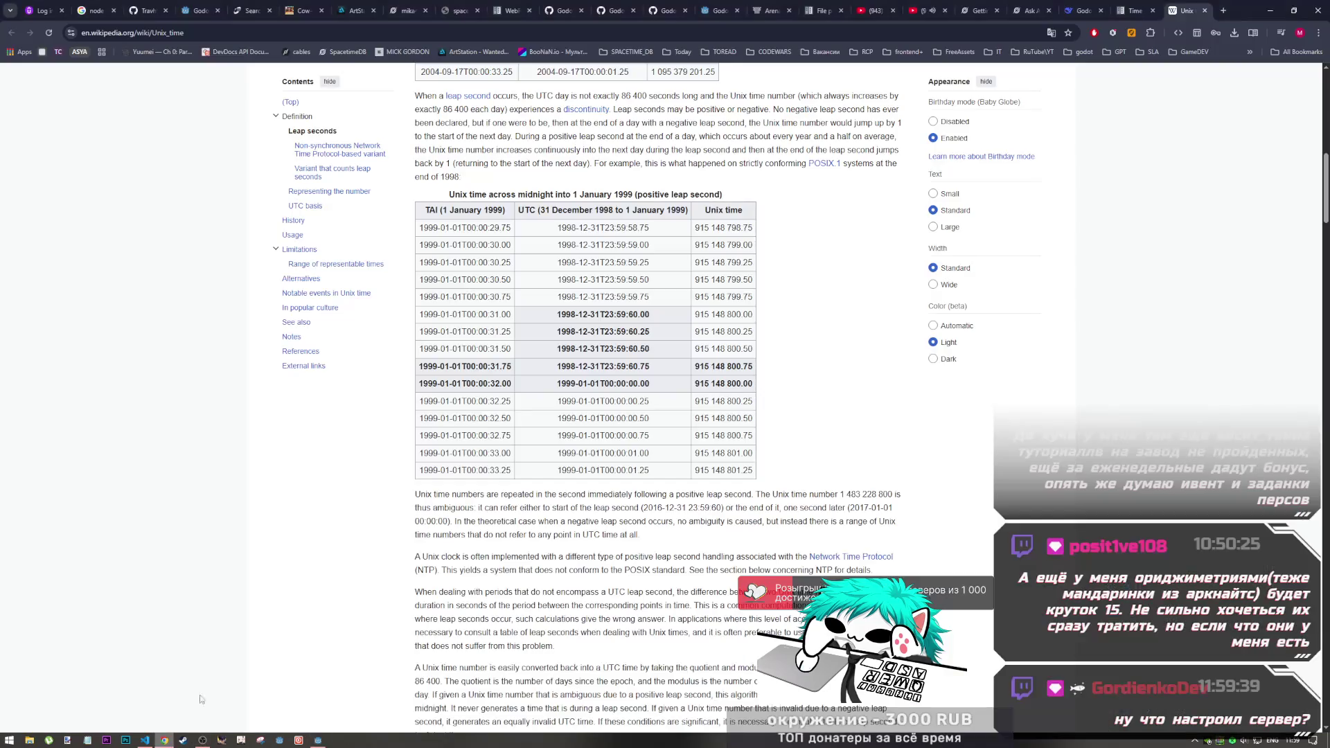
# Step: Switch to the Stressed Out YouTube tab, then bring up index.ts's set_name reducer in VS Code
pyautogui.click(937, 10)
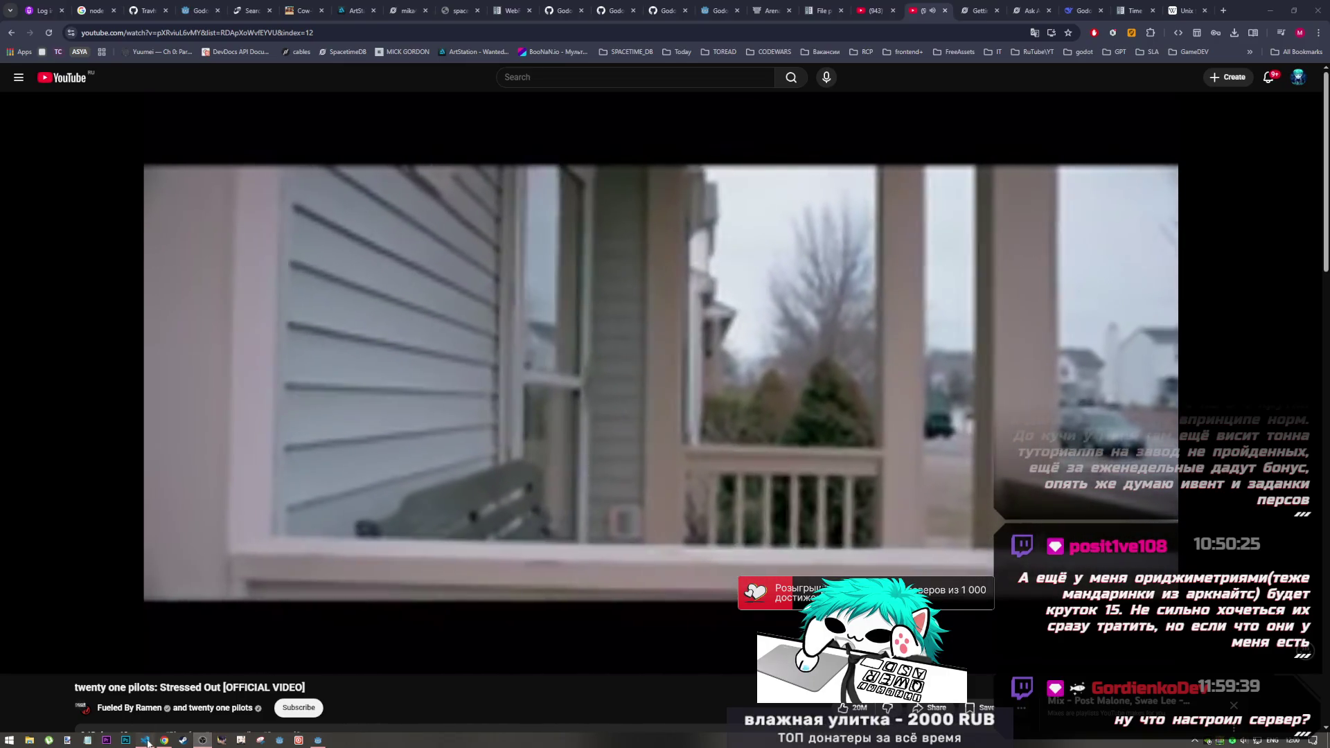
pyautogui.hotkey('alt', 'Tab')
pyautogui.click(368, 379)
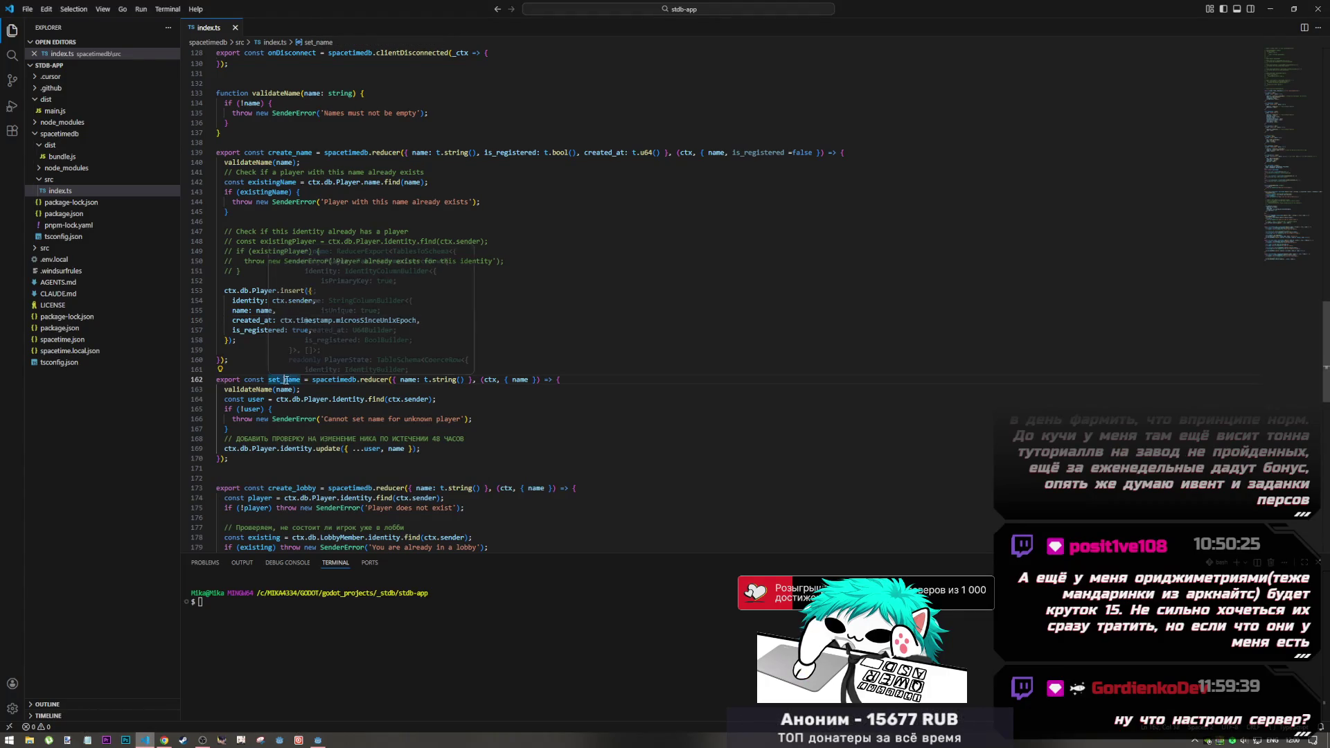
# Step: Select and scroll through the set_name reducer body, then return to menu_lobby.gd in Godot
pyautogui.moveTo(369, 380); pyautogui.dragTo(216, 468)
pyautogui.scroll(-6, 418, 445)
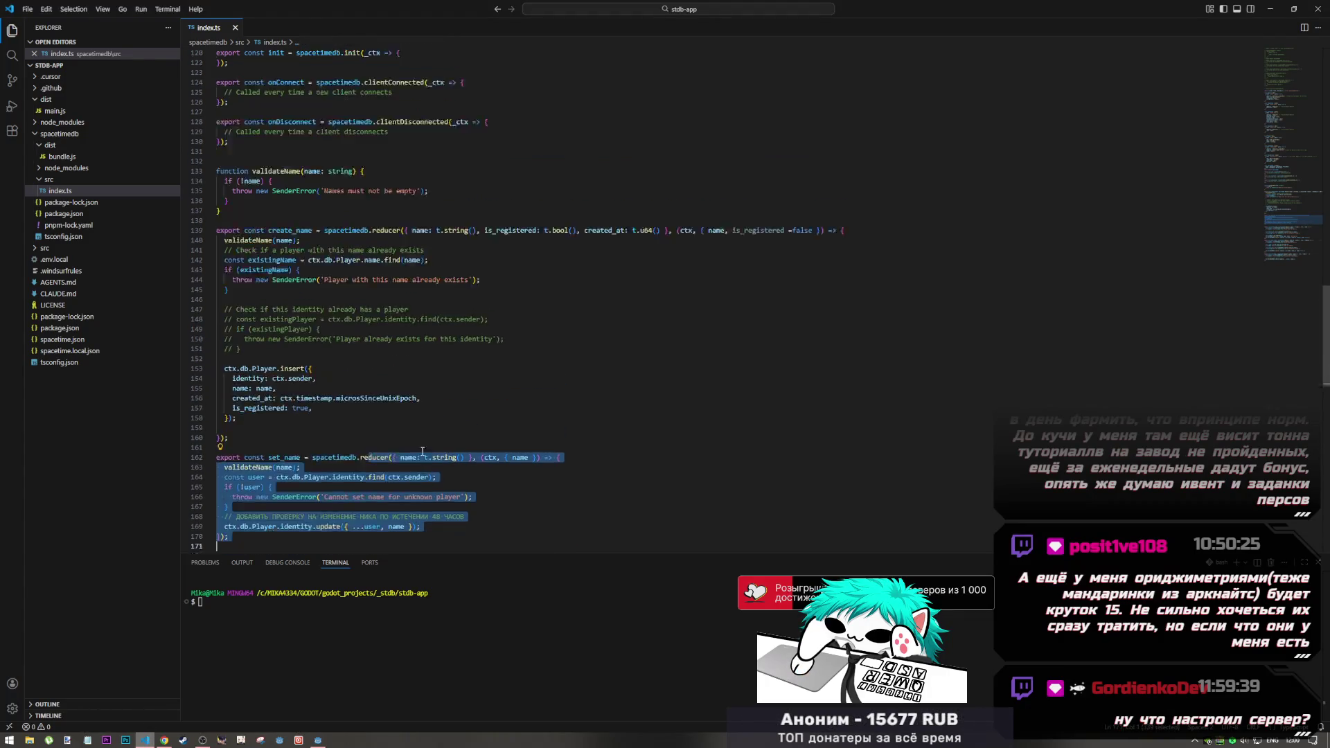
pyautogui.scroll(-8, 419, 445)
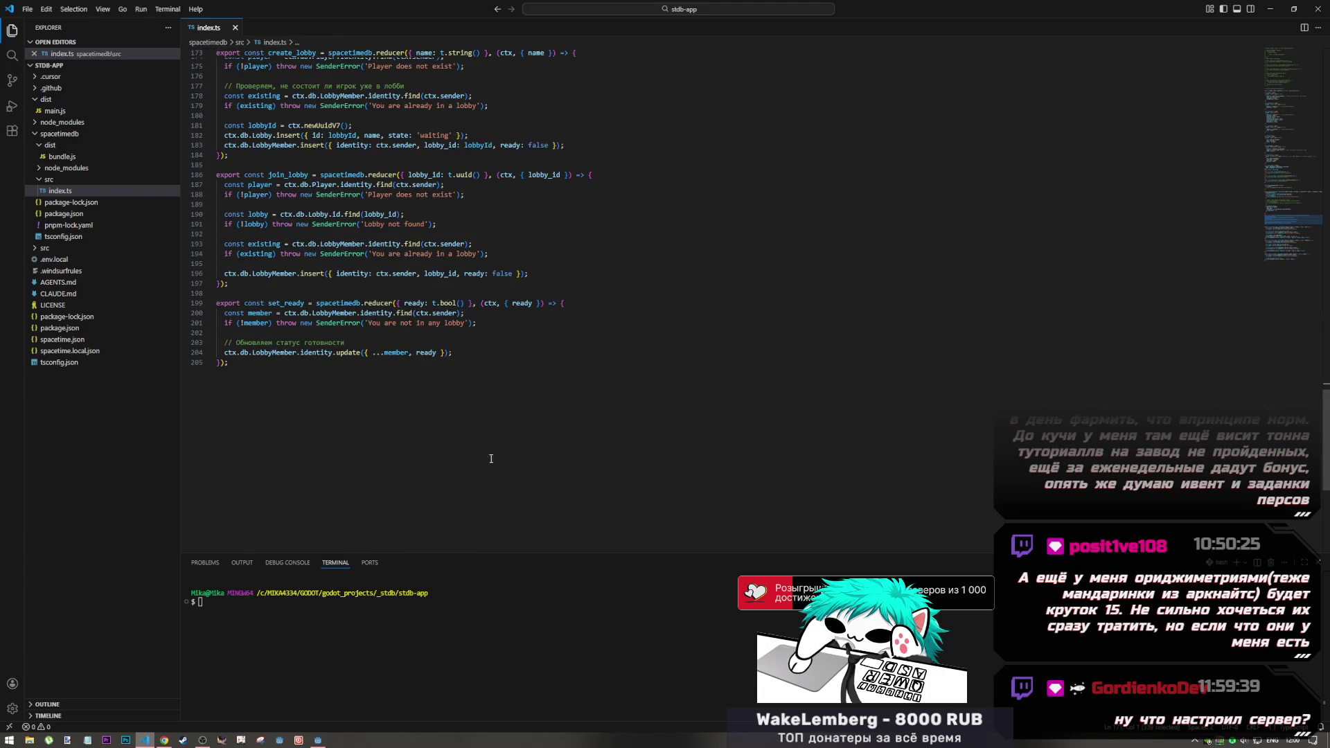
pyautogui.scroll(5, 419, 445)
pyautogui.click(324, 744)
pyautogui.click(595, 410)
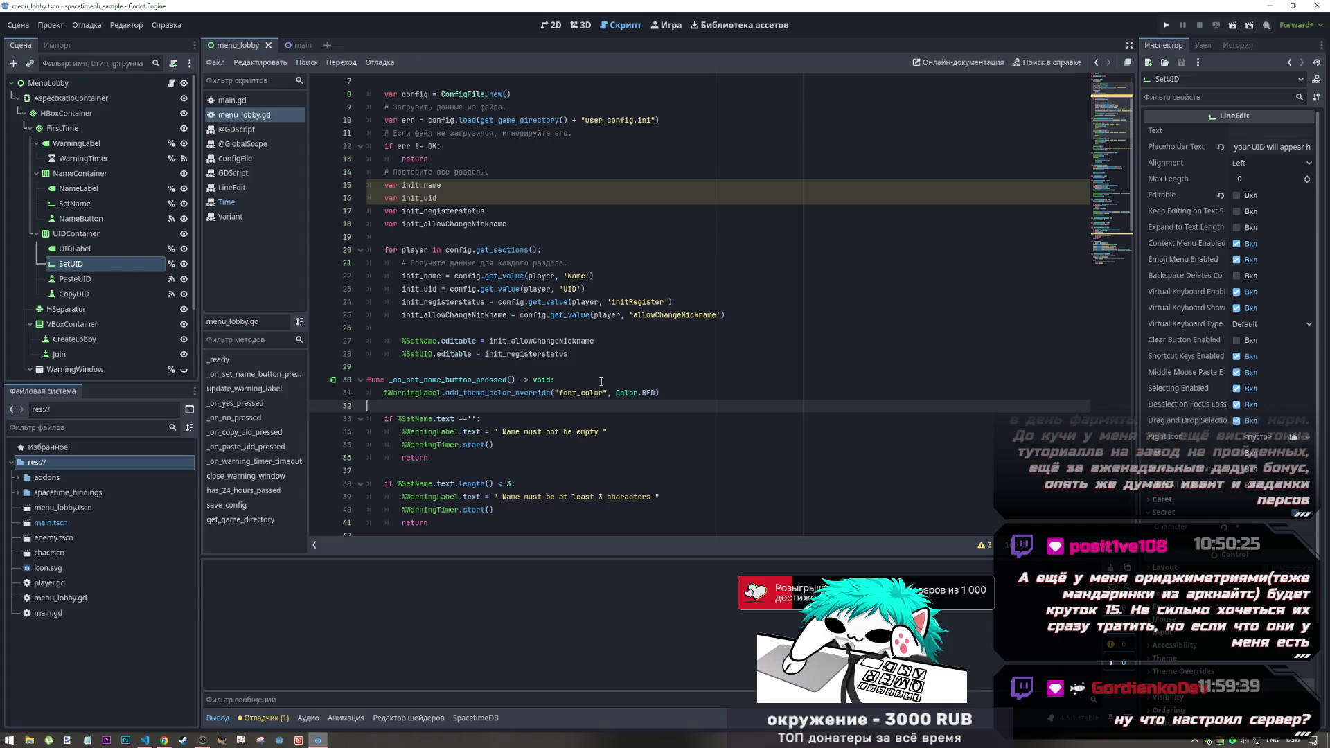
# Step: Scroll through menu_lobby.gd from the config sections loop down to has_24_hours_passed
pyautogui.click(605, 391)
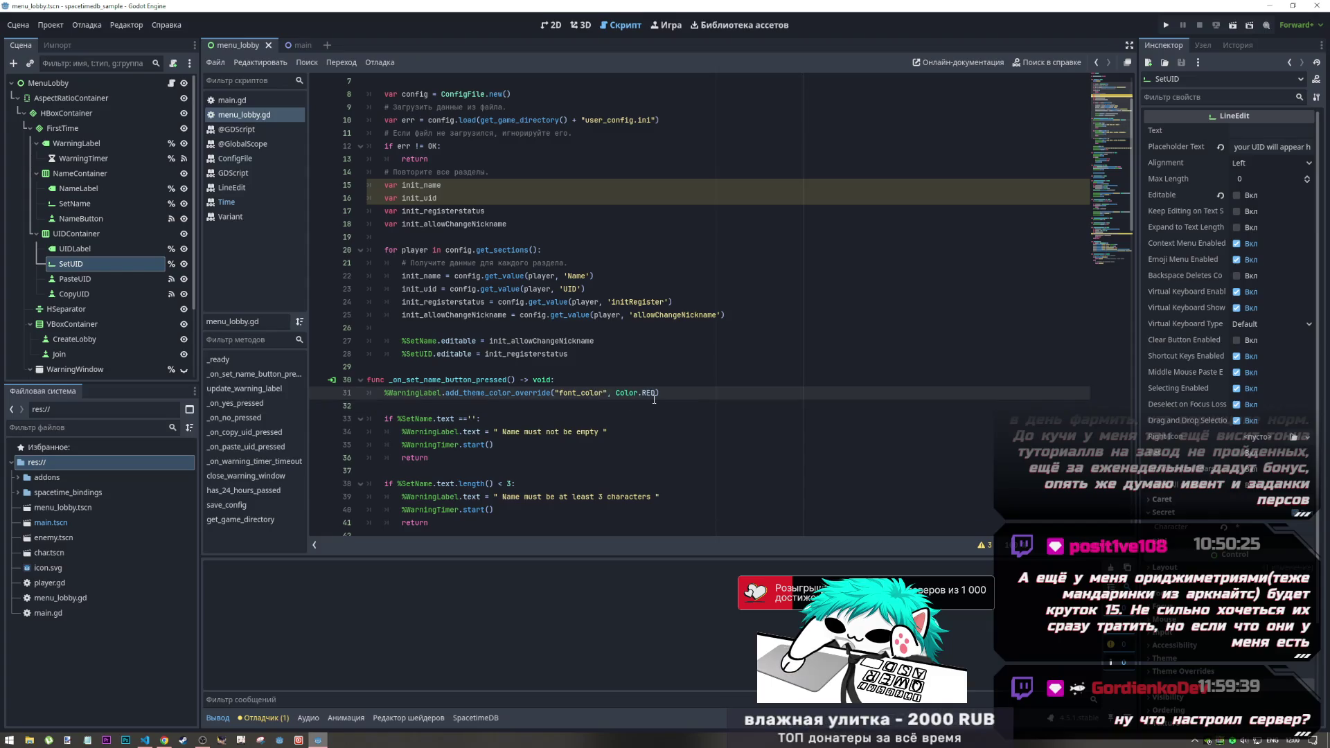
pyautogui.scroll(-10, 610, 367)
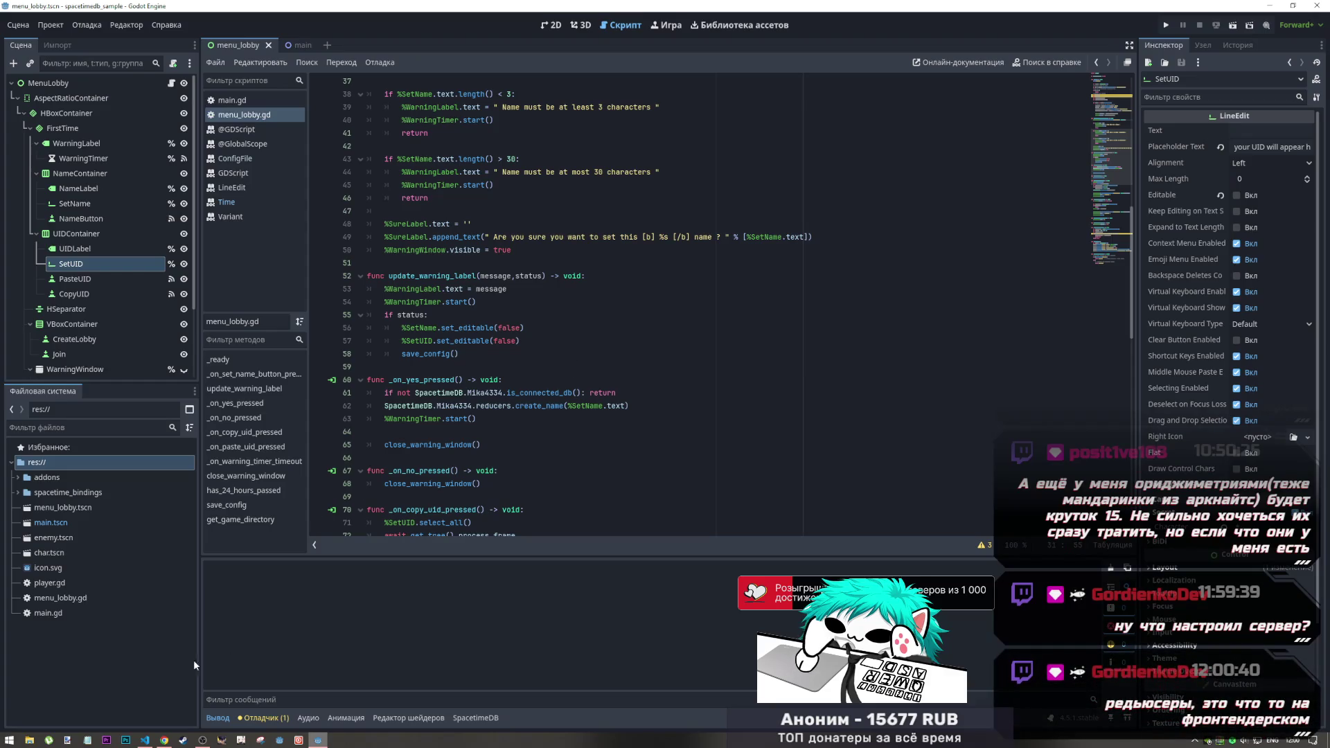
pyautogui.click(450, 458)
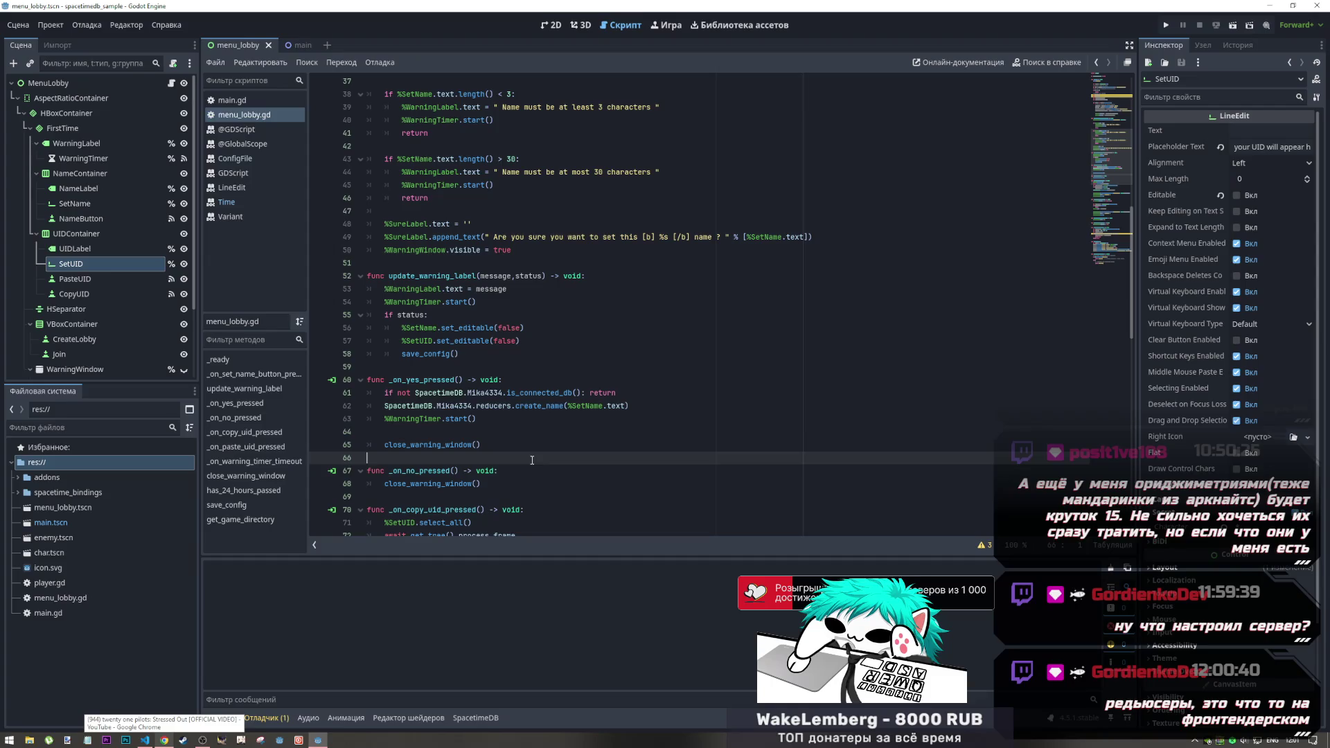
pyautogui.click(443, 381)
pyautogui.scroll(6, 443, 398)
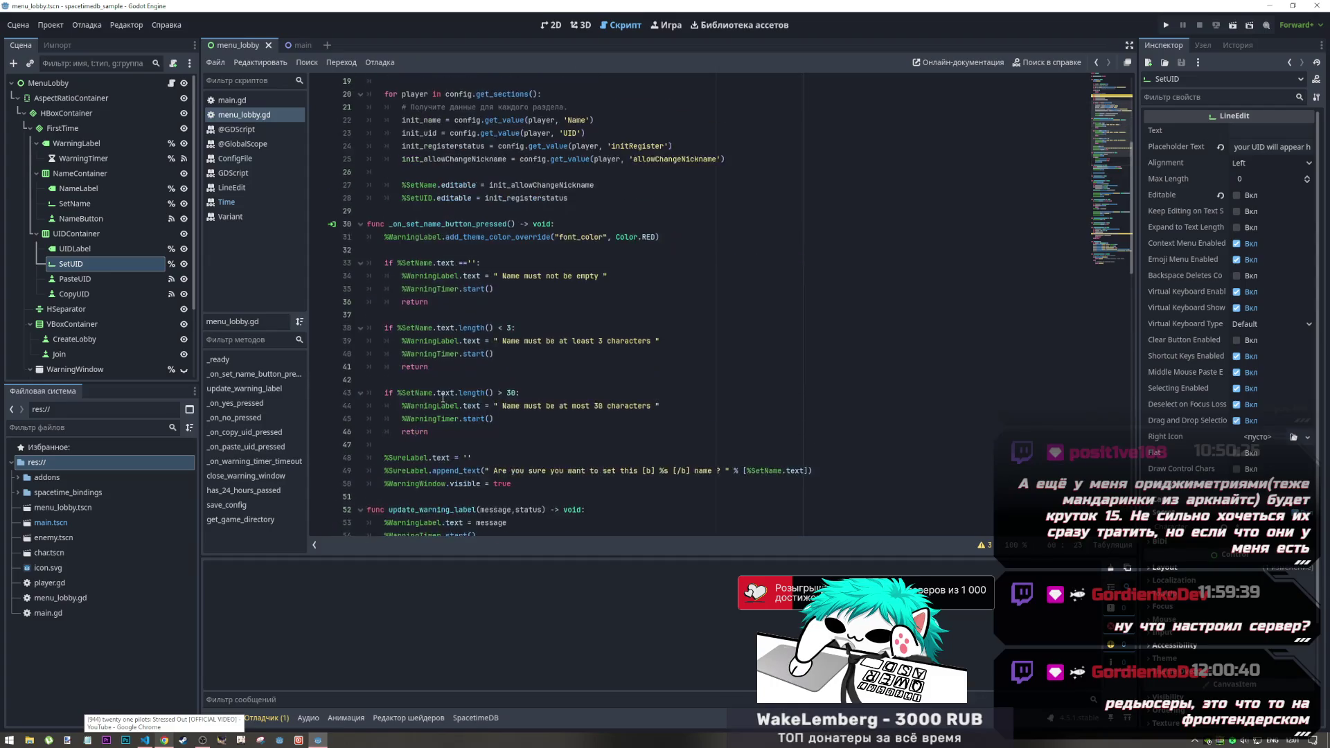
pyautogui.scroll(6, 443, 398)
pyautogui.click(487, 340)
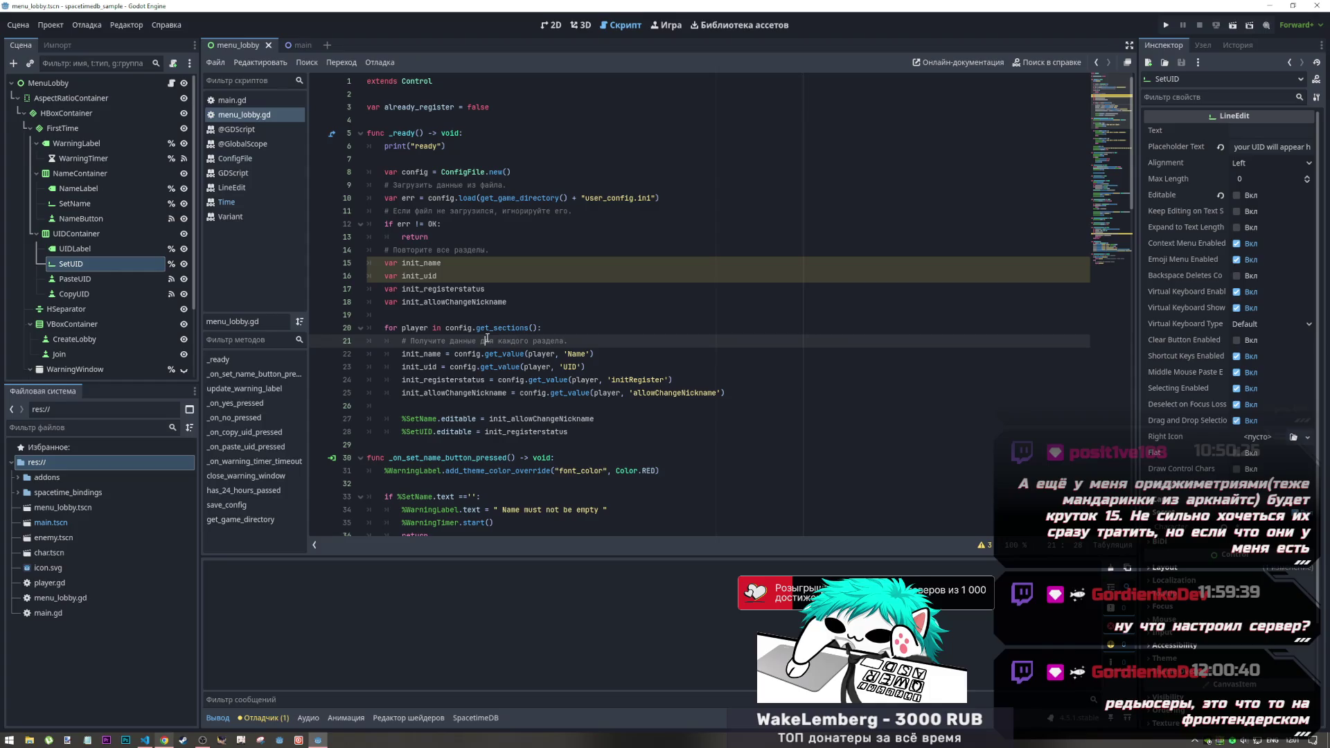
pyautogui.moveTo(489, 334)
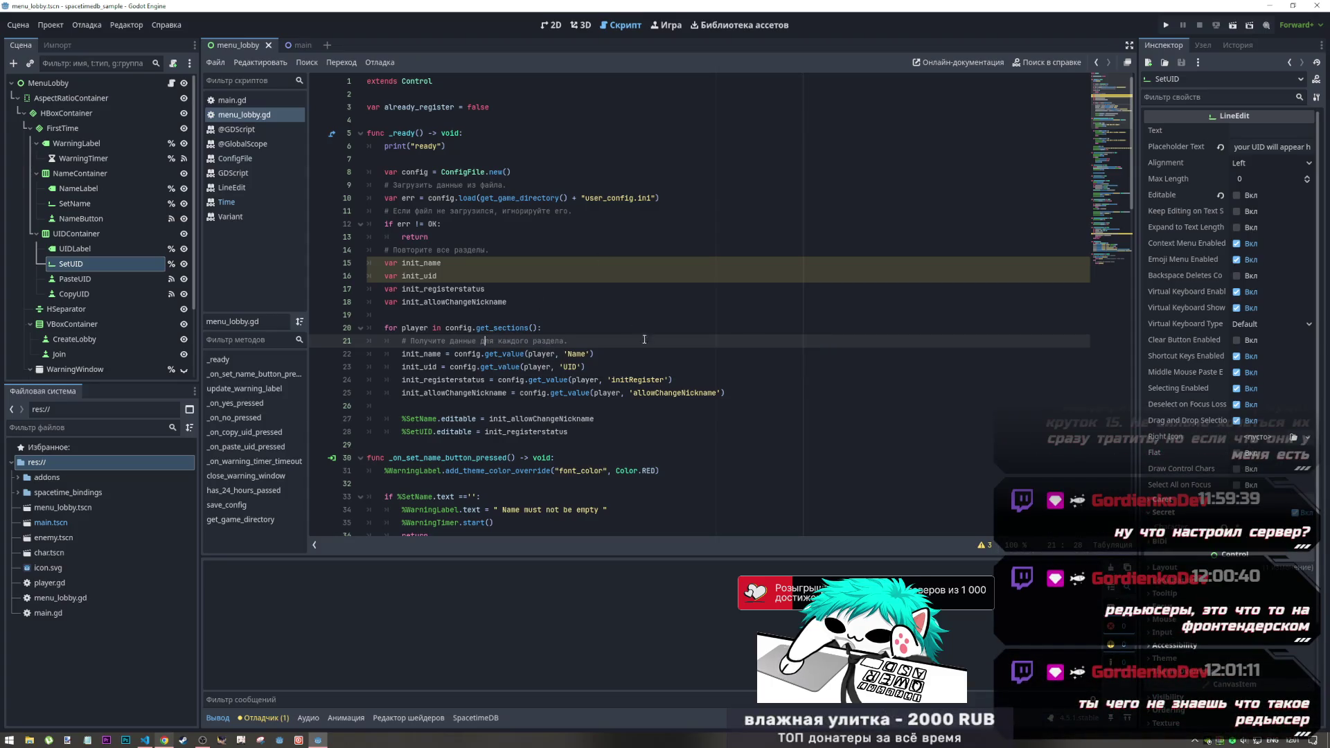
pyautogui.scroll(-10, 703, 427)
pyautogui.scroll(-14, 703, 426)
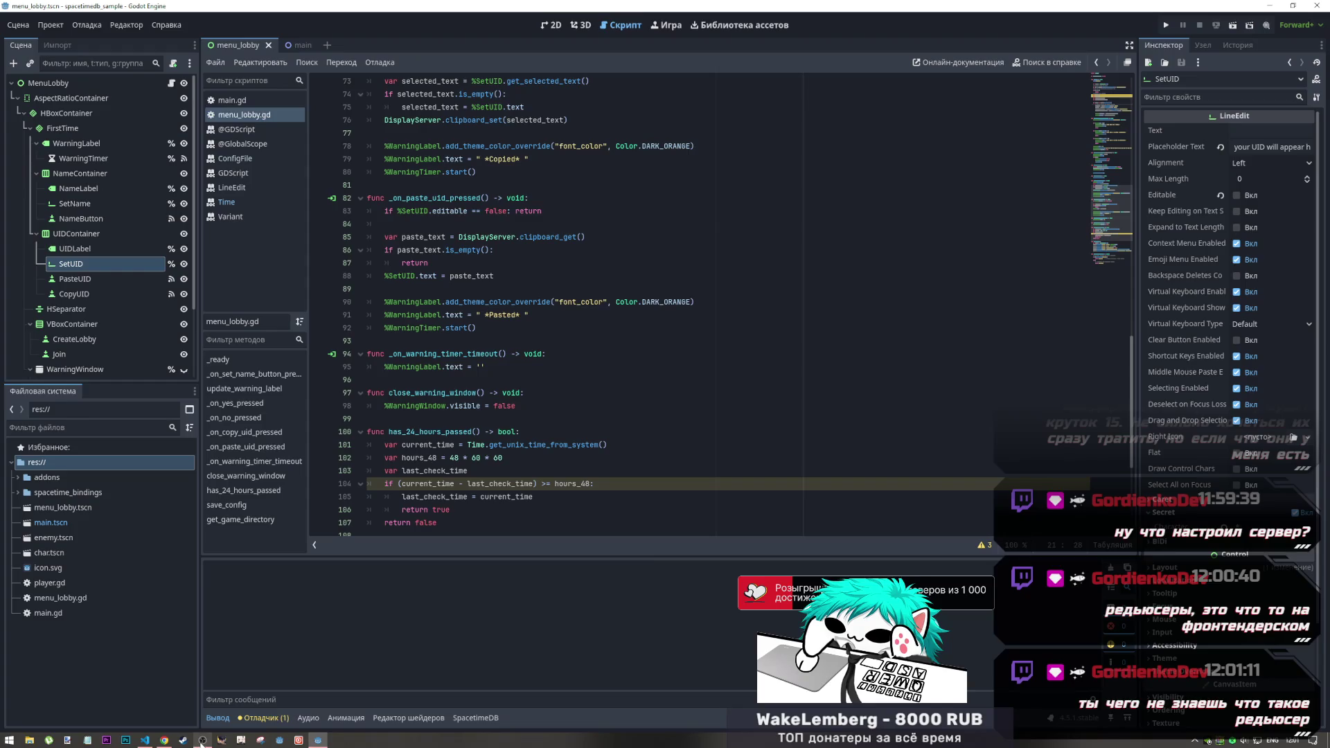
pyautogui.click(437, 471)
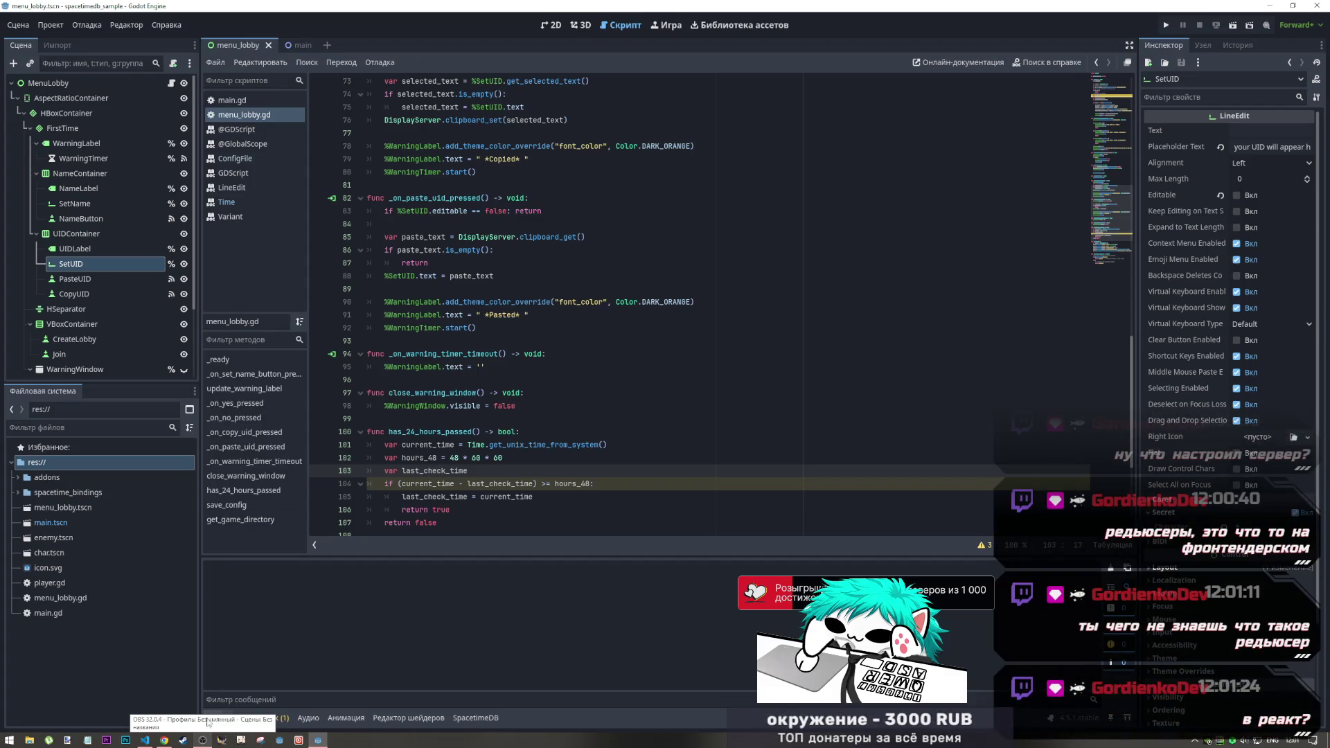
# Step: Switch back to the Stressed Out video in Chrome and dismiss the context menu
pyautogui.hotkey('alt', 'Tab')
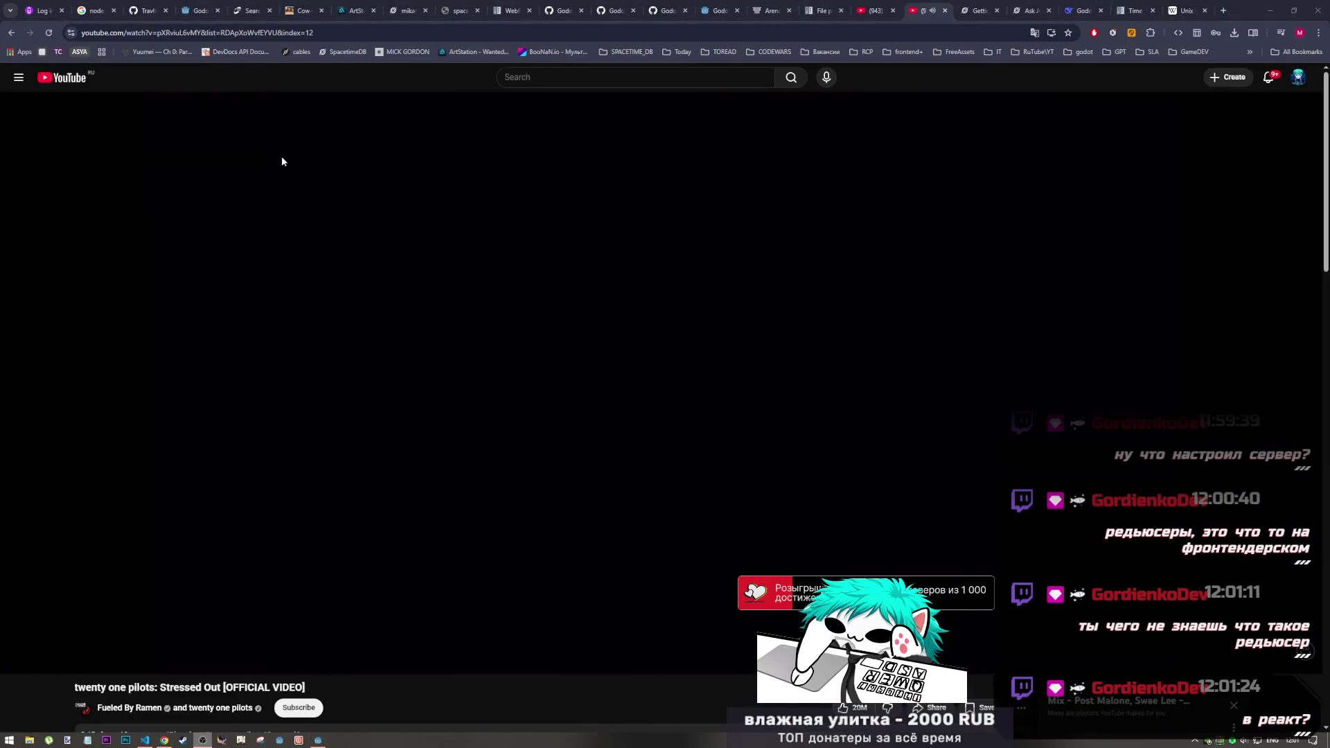
pyautogui.rightClick(289, 141)
pyautogui.click(329, 168)
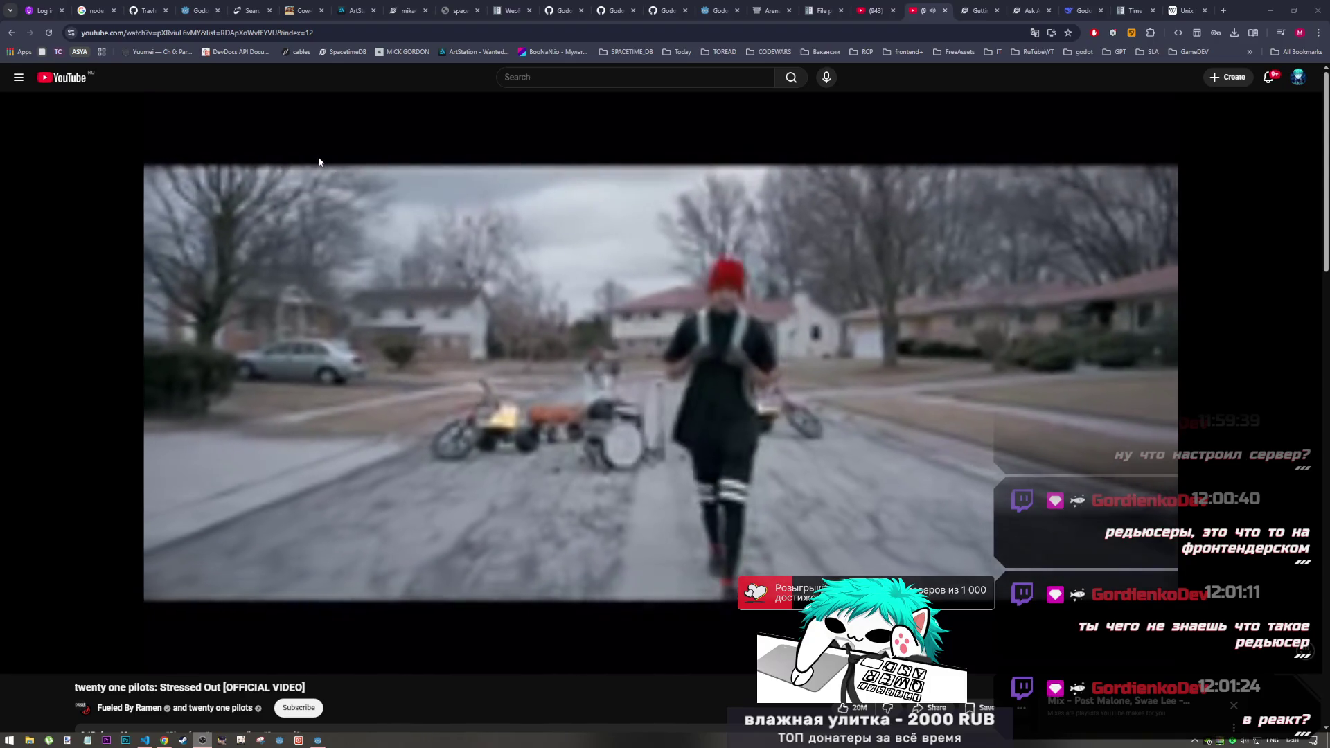